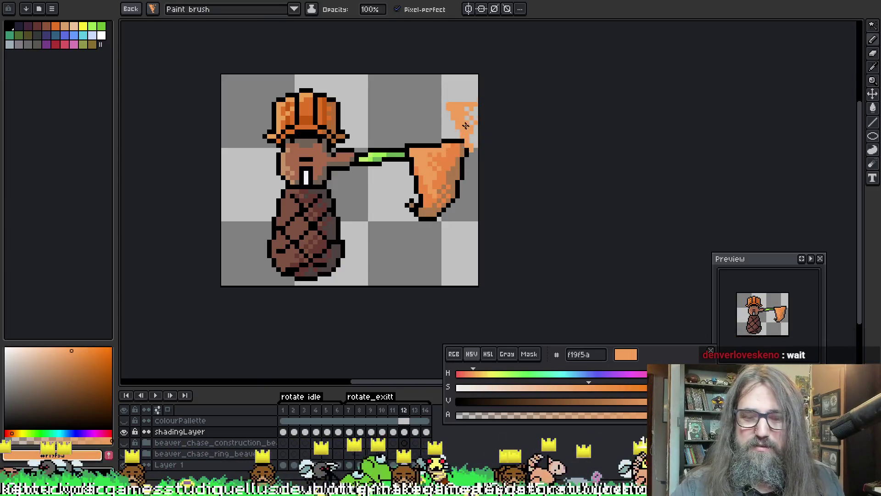
- Pick the net's darker orange ed8742, stop on frame 12, select shadingLayer's cel, and hide it
{"action": "left_click", "coordinate": [434, 174], "text": "alt"}
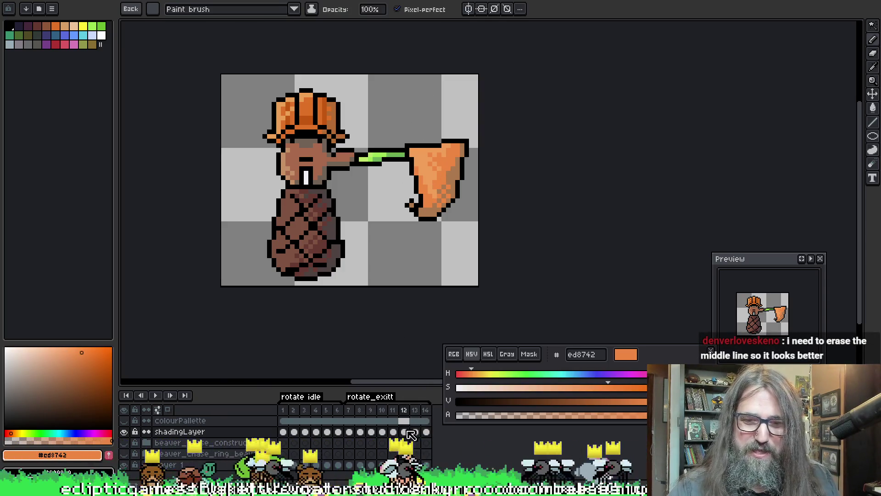
{"action": "left_click", "coordinate": [404, 410]}
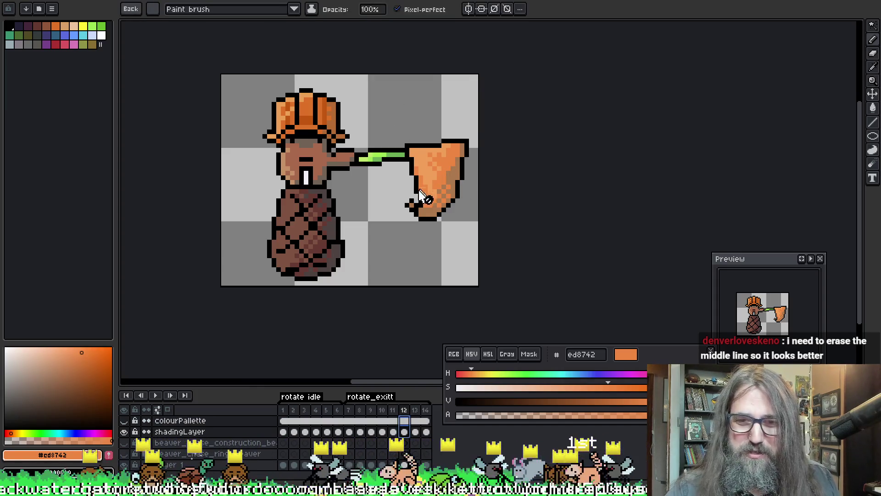
{"action": "left_click", "coordinate": [405, 432]}
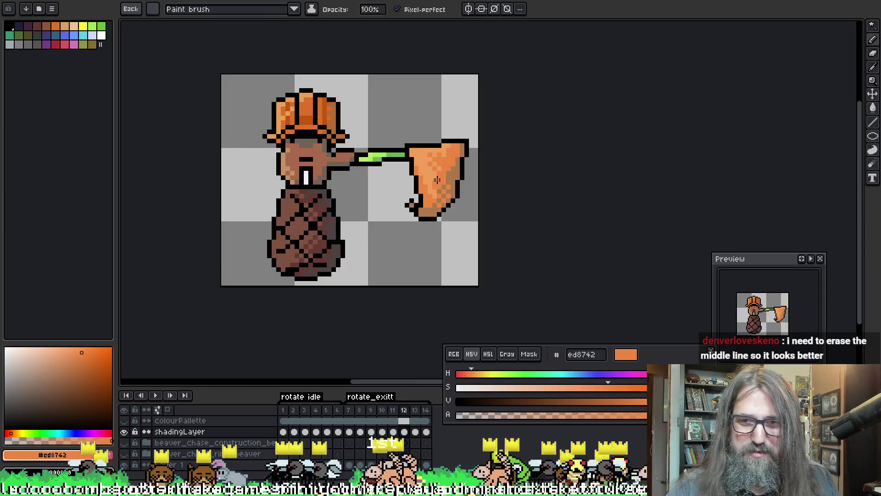
{"action": "left_click", "coordinate": [436, 169], "text": "alt"}
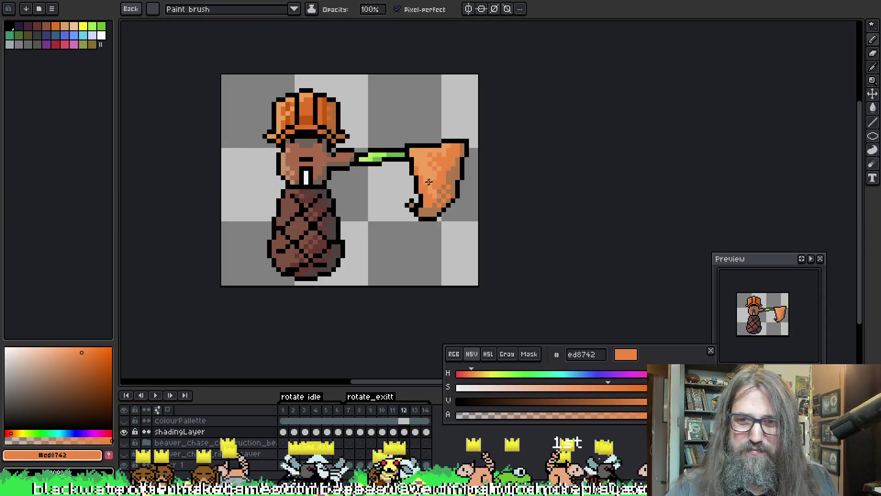
{"action": "left_click", "coordinate": [125, 442]}
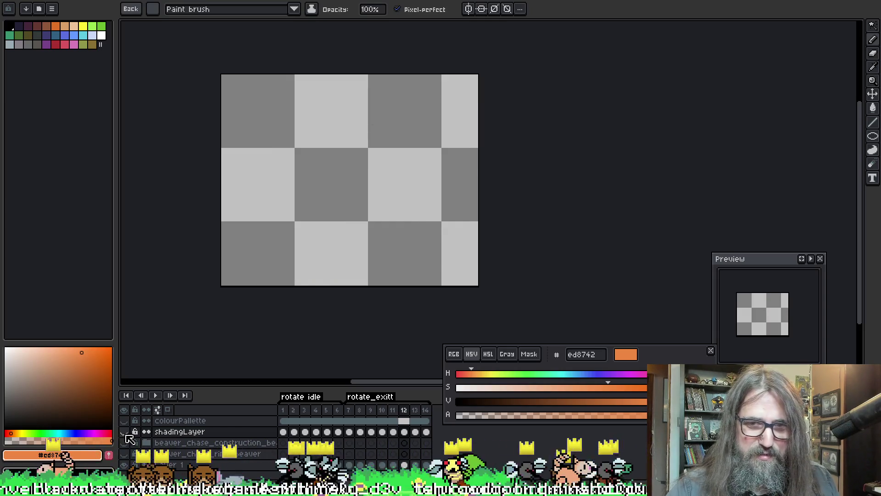
- Show the layer again and alternate sampling the net's oranges f19f5a and ed8742
{"action": "left_click", "coordinate": [125, 442]}
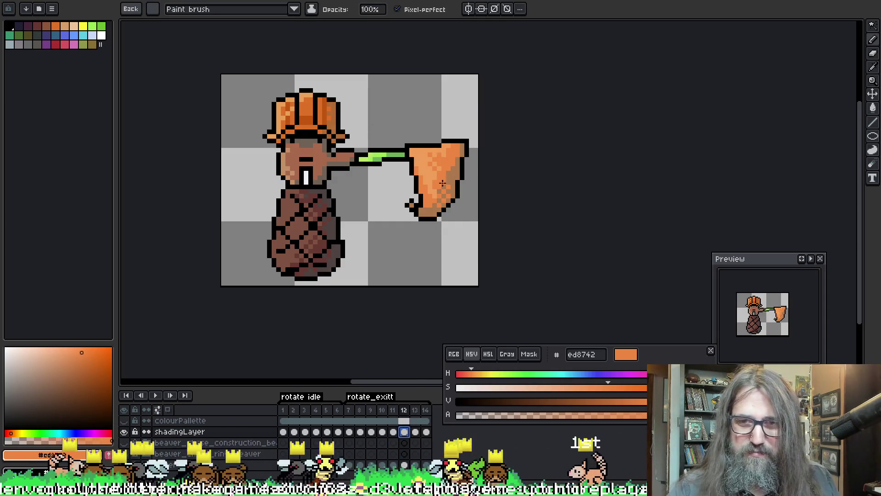
{"action": "left_click", "coordinate": [433, 168], "text": "alt"}
{"action": "left_click", "coordinate": [452, 156], "text": "alt"}
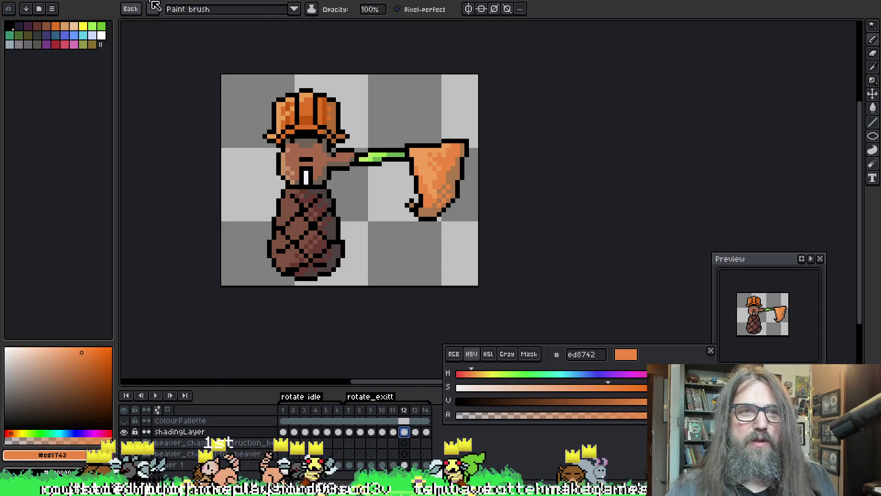
{"action": "left_click", "coordinate": [153, 9]}
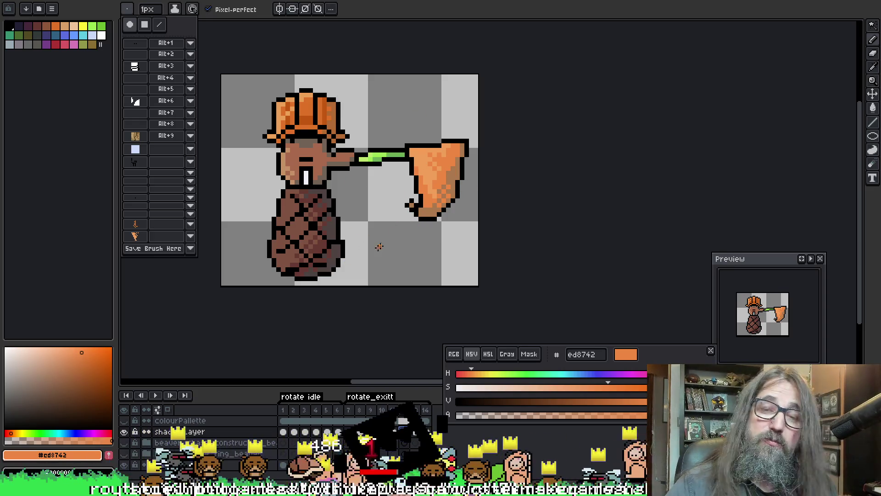
{"action": "left_click", "coordinate": [433, 178], "text": "alt"}
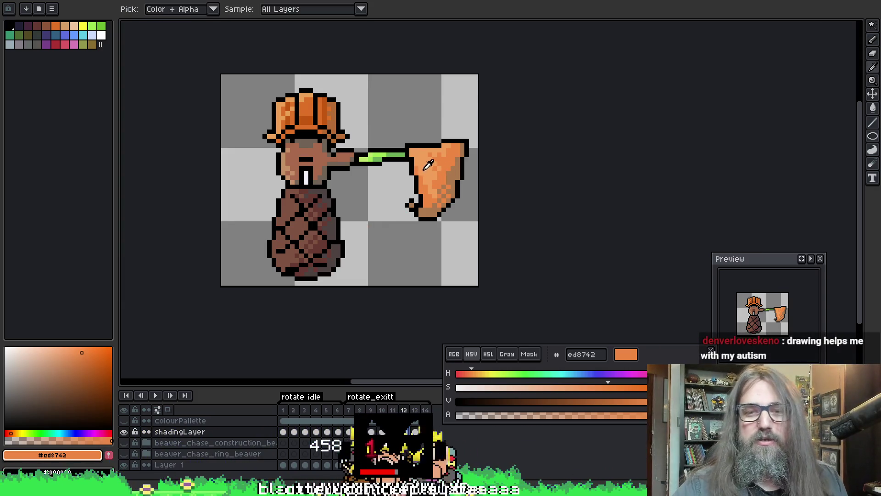
{"action": "left_click", "coordinate": [431, 177], "text": "alt"}
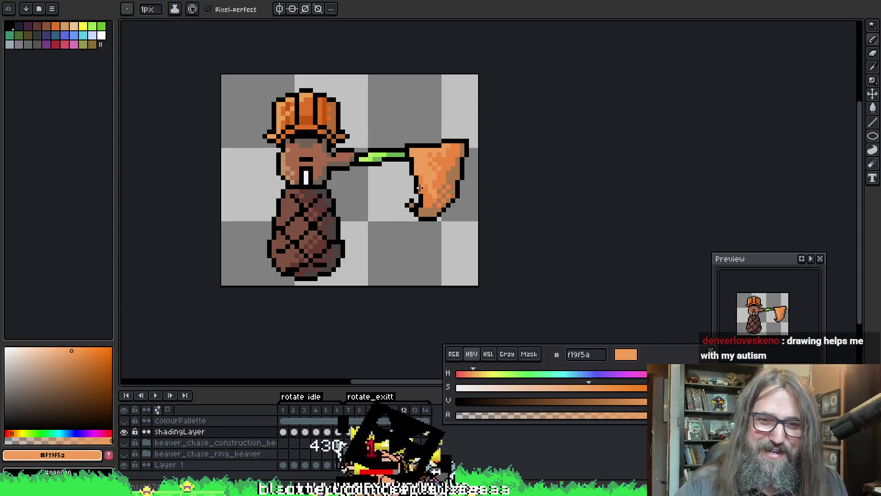
{"action": "left_click", "coordinate": [445, 172], "text": "alt"}
{"action": "left_click", "coordinate": [442, 175], "text": "alt"}
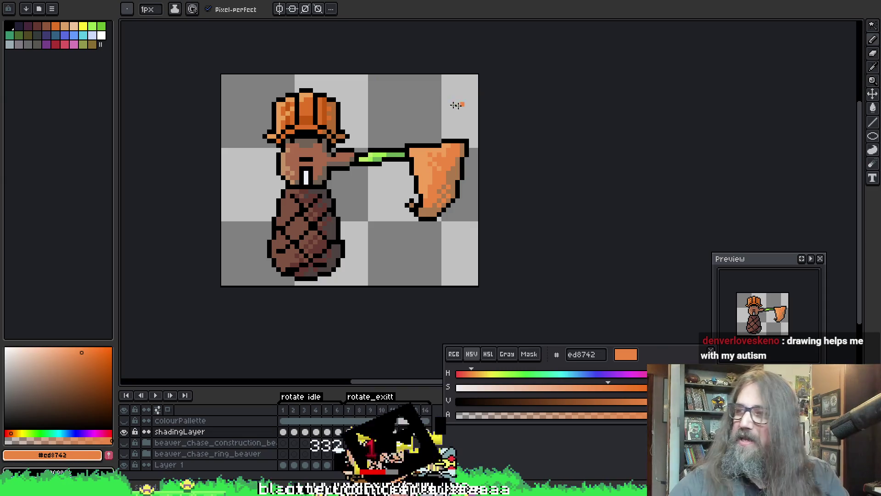
{"action": "left_click_drag", "start_coordinate": [447, 176], "coordinate": [430, 189]}
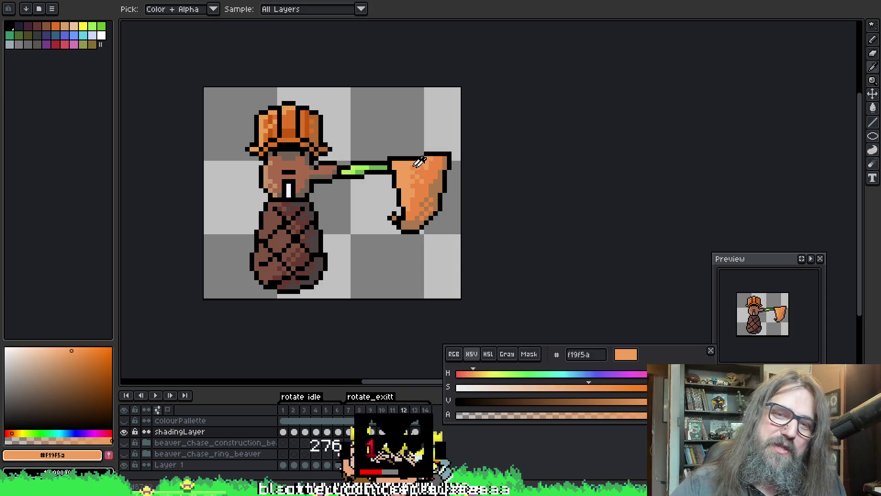
- Sample lighter orange f19f5a, then flip between frames 11–13 comparing net poses, ending on 11
{"action": "key", "text": "alt"}
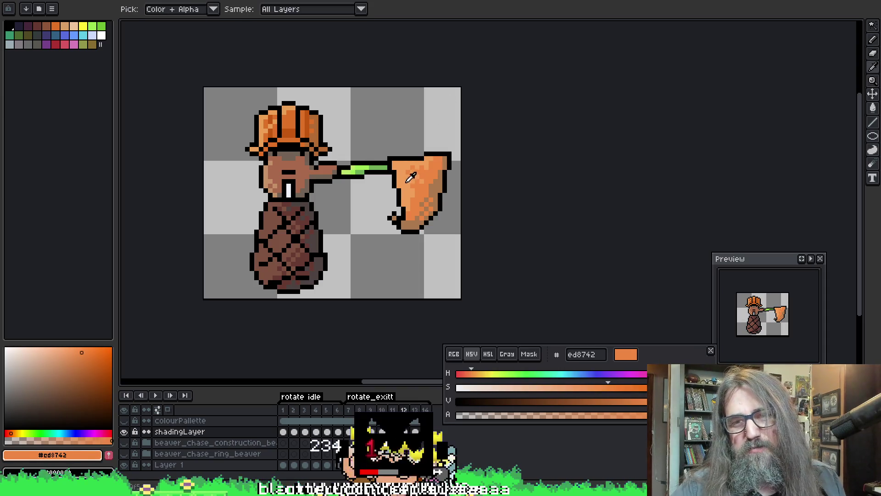
{"action": "left_click", "coordinate": [425, 178], "text": "alt"}
{"action": "key", "text": "Right"}
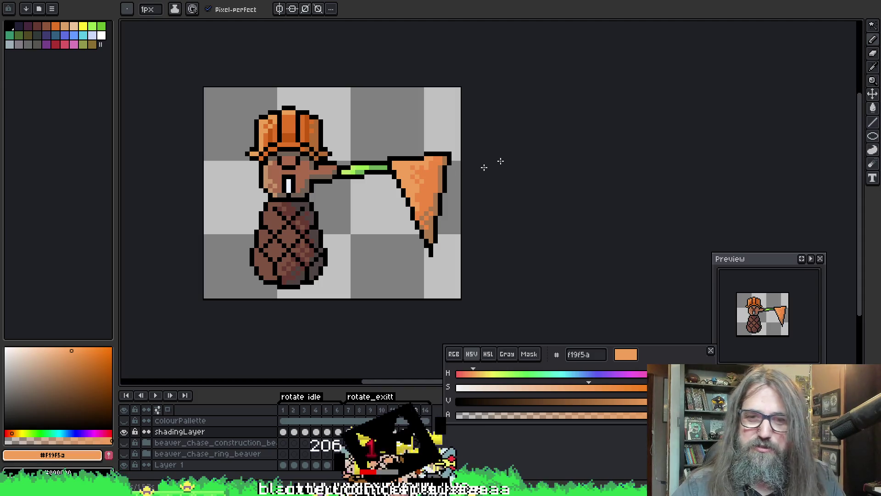
{"action": "key", "text": "Left"}
{"action": "key", "text": "Right"}
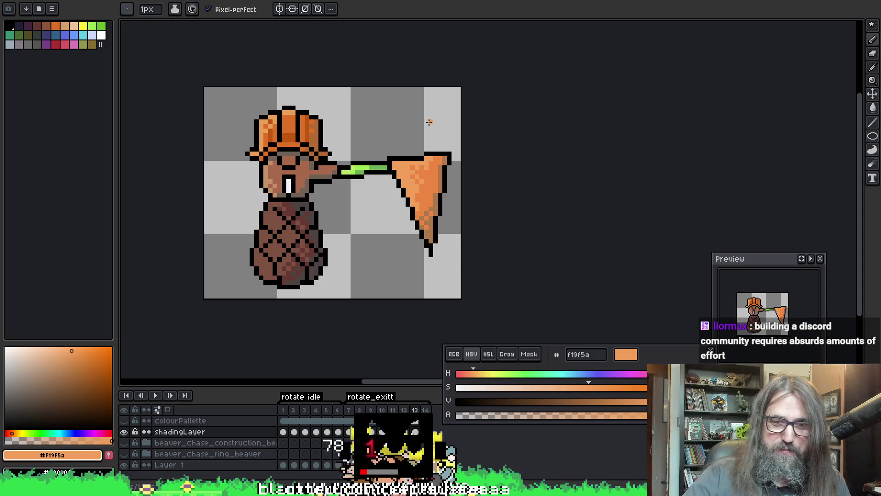
{"action": "key", "text": "comma"}
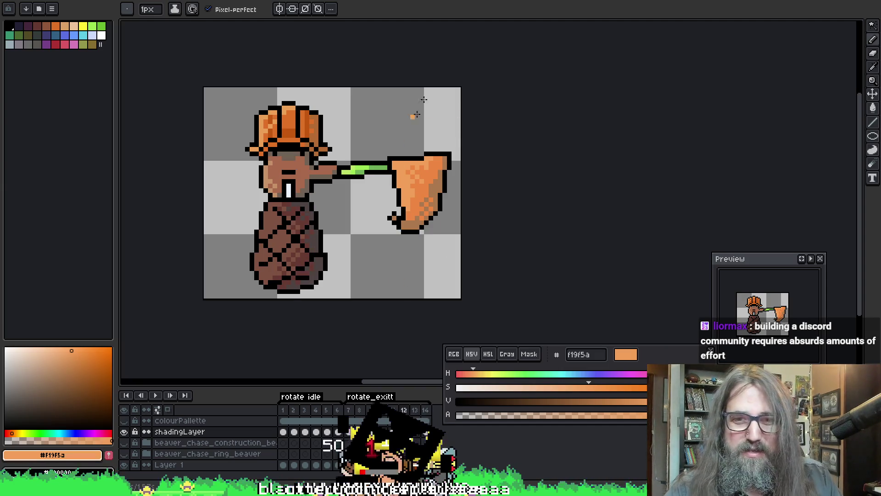
{"action": "key", "text": "comma"}
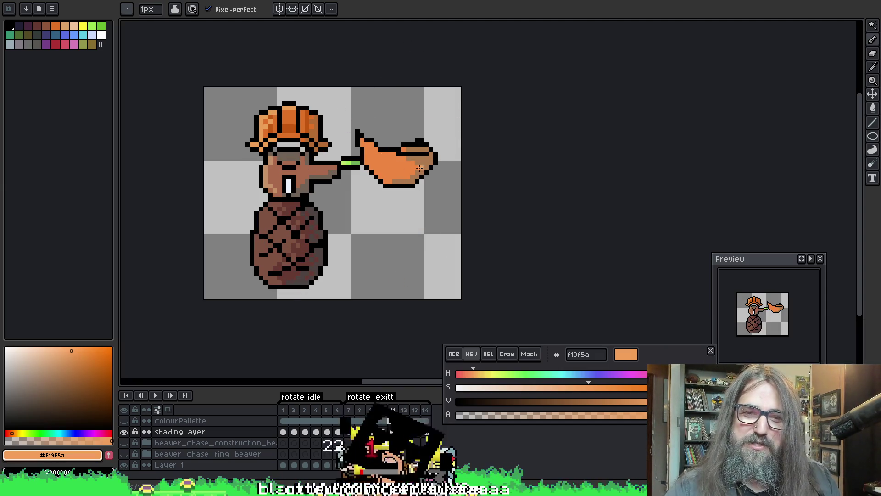
{"action": "key", "text": "comma"}
{"action": "key", "text": "period"}
{"action": "key", "text": "period"}
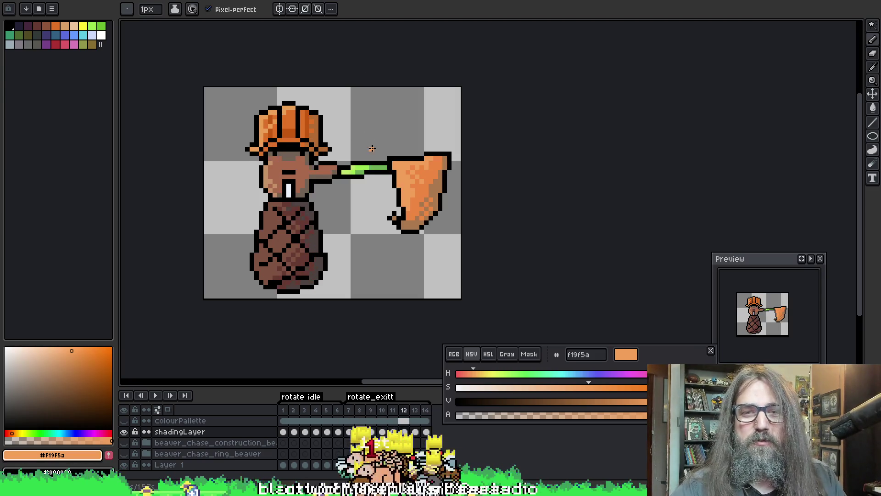
{"action": "key", "text": "period"}
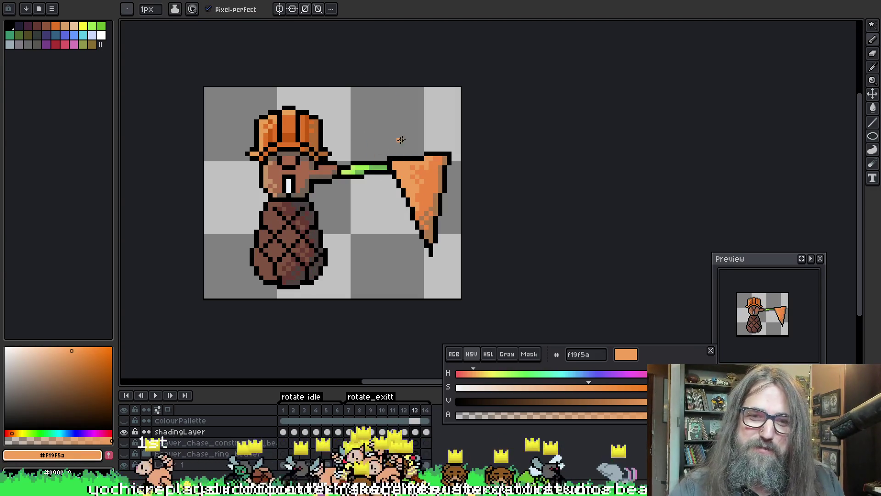
{"action": "key", "text": "comma"}
{"action": "key", "text": "comma"}
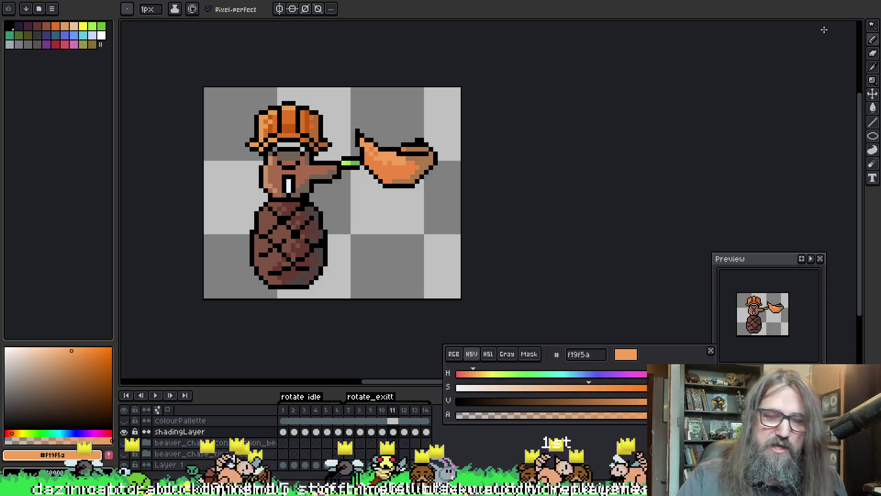
- Resample the lighter orange and compare pole poses on frames 9 and 10, returning to frame 11
{"action": "left_click", "coordinate": [371, 155], "text": "alt"}
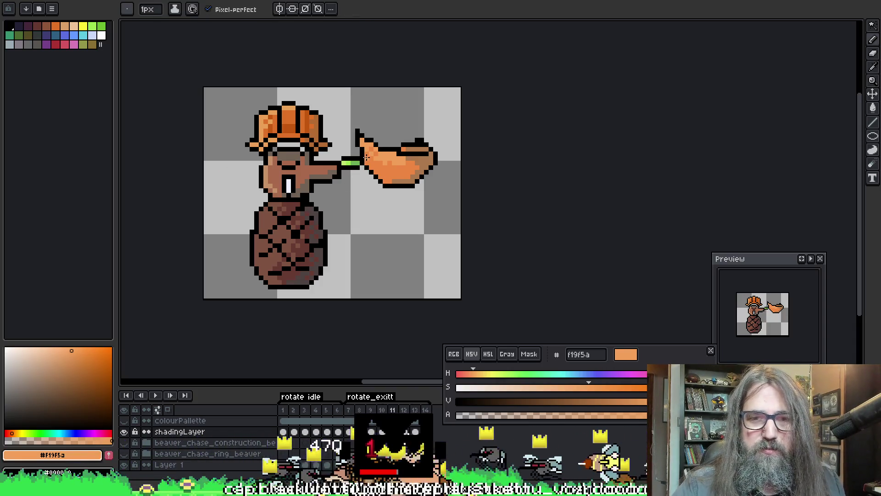
{"action": "left_click", "coordinate": [385, 156], "text": "alt"}
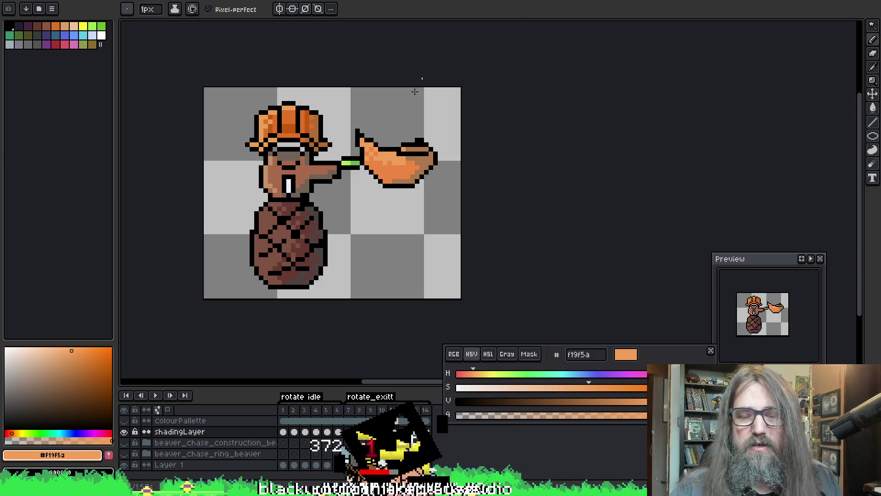
{"action": "key", "text": "Left"}
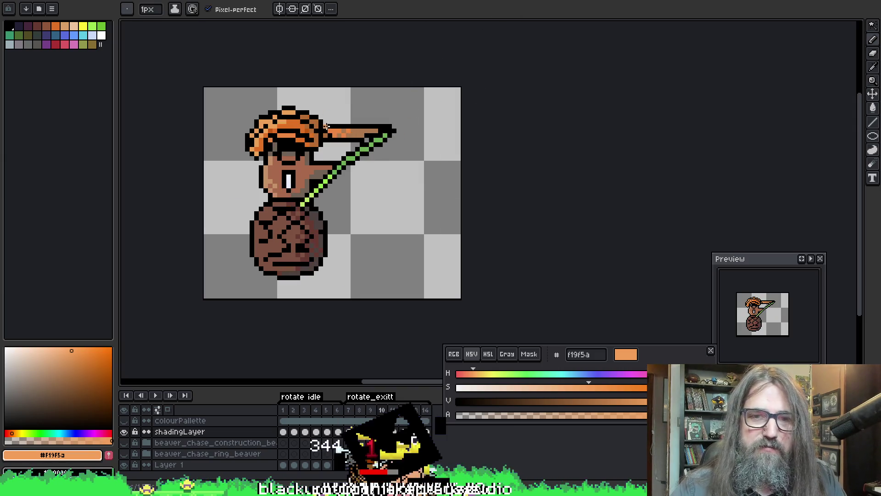
{"action": "key", "text": "Right"}
{"action": "key", "text": "Left"}
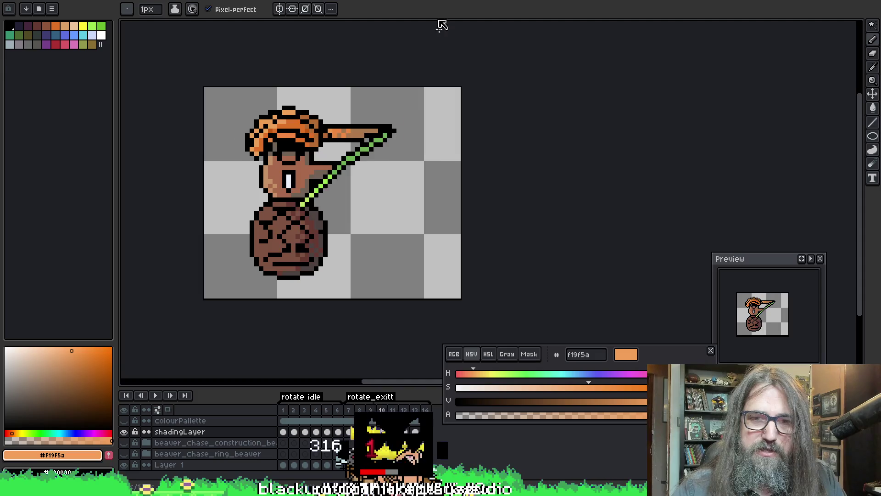
{"action": "key", "text": "Left"}
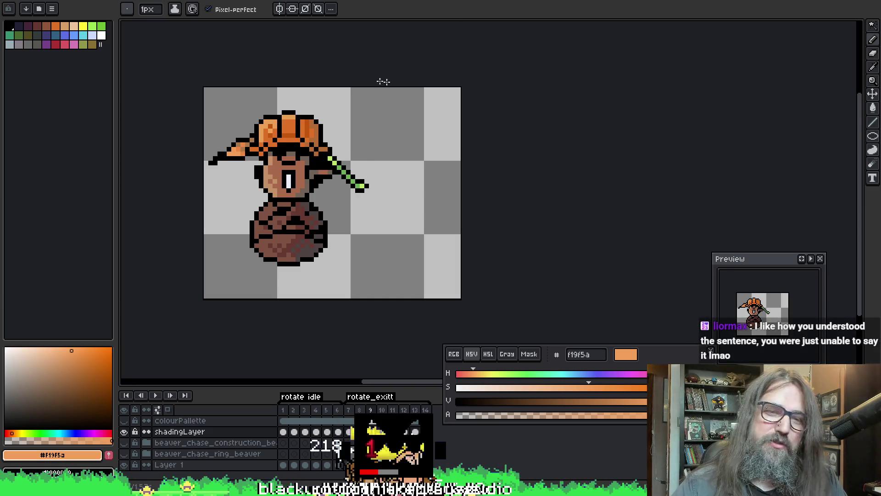
{"action": "key", "text": "Left"}
{"action": "key", "text": "Left"}
{"action": "key", "text": "Right"}
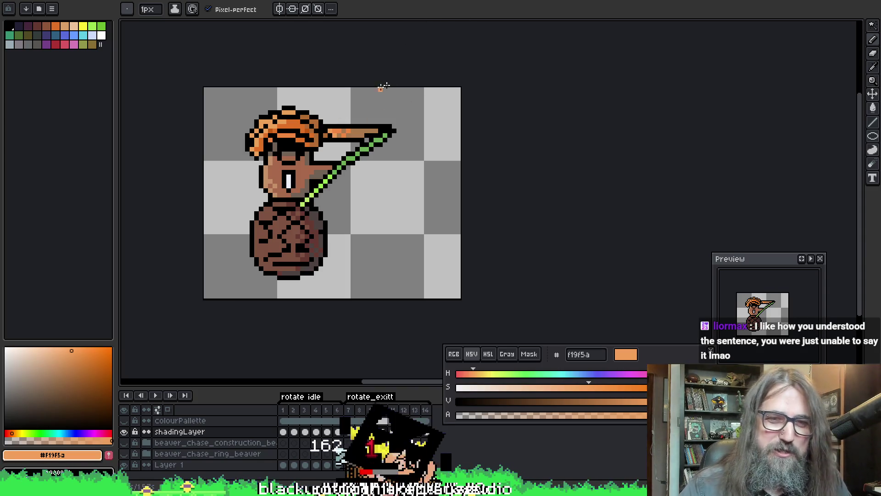
{"action": "key", "text": "Right"}
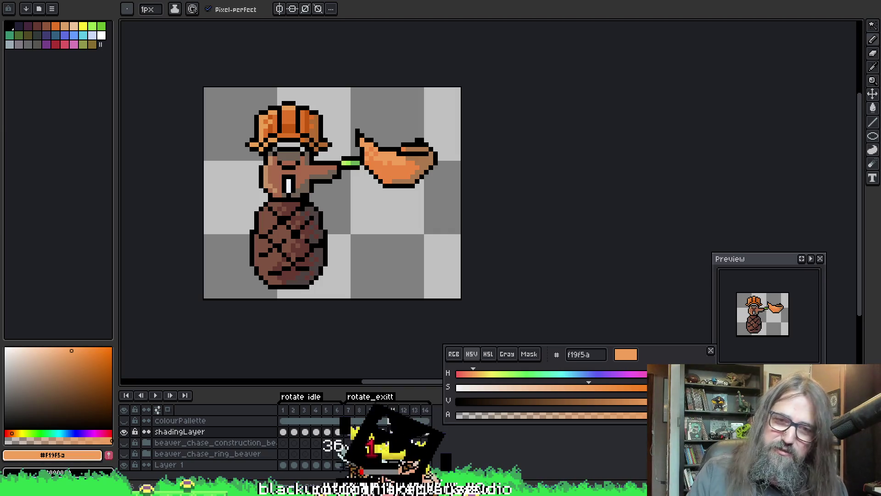
- Play the beaver animation and zoom out with the sprite recentred
{"action": "key", "text": "F10"}
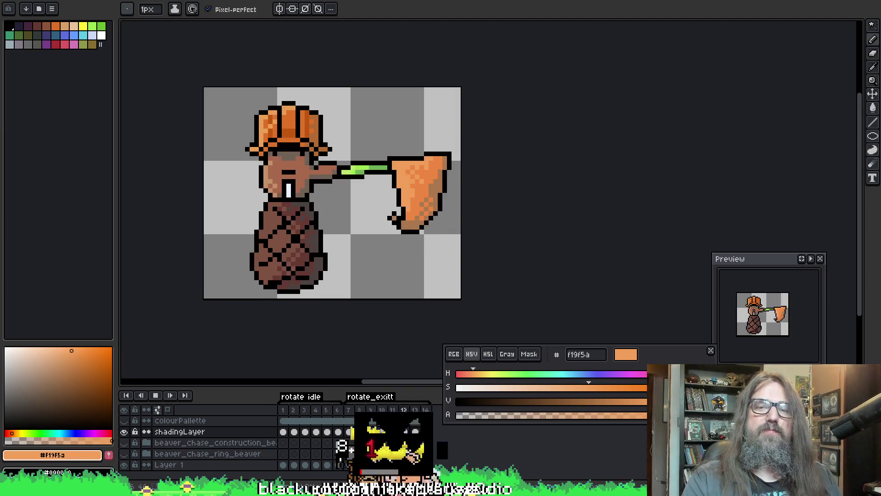
{"action": "scroll", "coordinate": [503, 51], "scroll_direction": "down", "scroll_amount": 2}
{"action": "scroll", "coordinate": [543, 151], "scroll_direction": "down", "scroll_amount": 1}
{"action": "left_click_drag", "start_coordinate": [521, 161], "coordinate": [413, 215]}
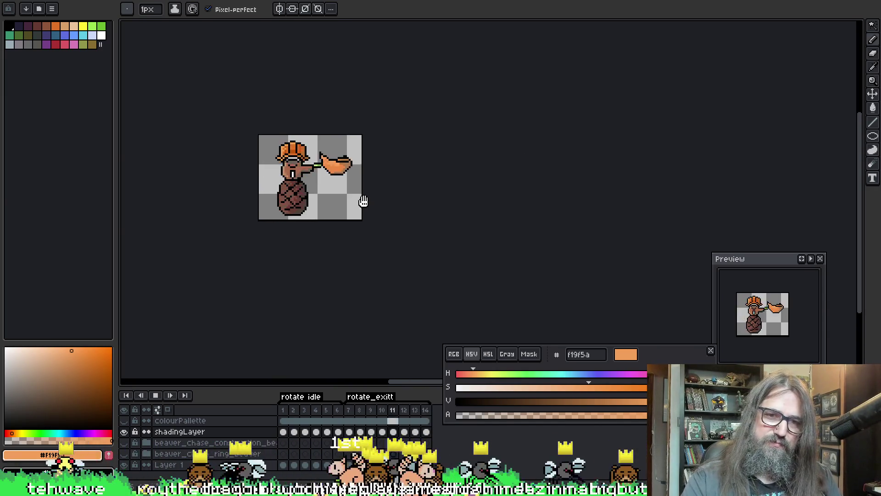
- Stop playback on frame 14, zoom in on the beaver, and switch back to the pencil
{"action": "key", "text": "Return"}
{"action": "scroll", "coordinate": [294, 175], "scroll_direction": "up", "scroll_amount": 3}
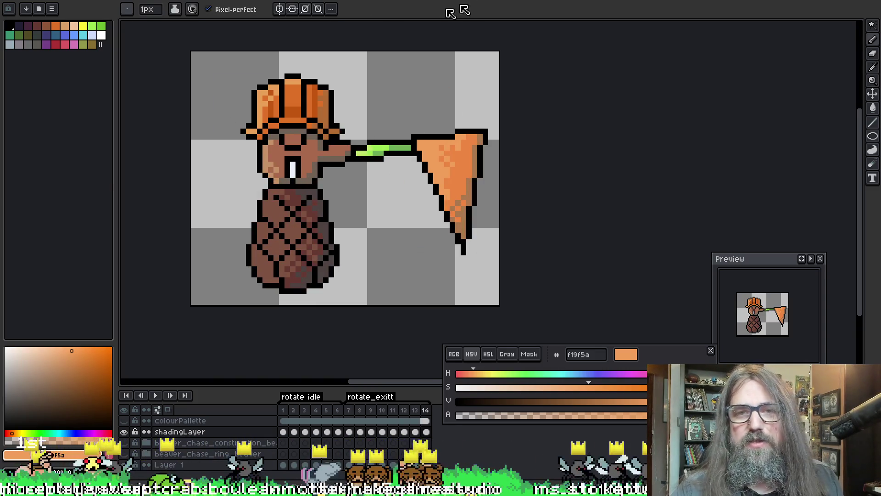
{"action": "left_click_drag", "start_coordinate": [526, 165], "coordinate": [504, 154]}
{"action": "key", "text": "b"}
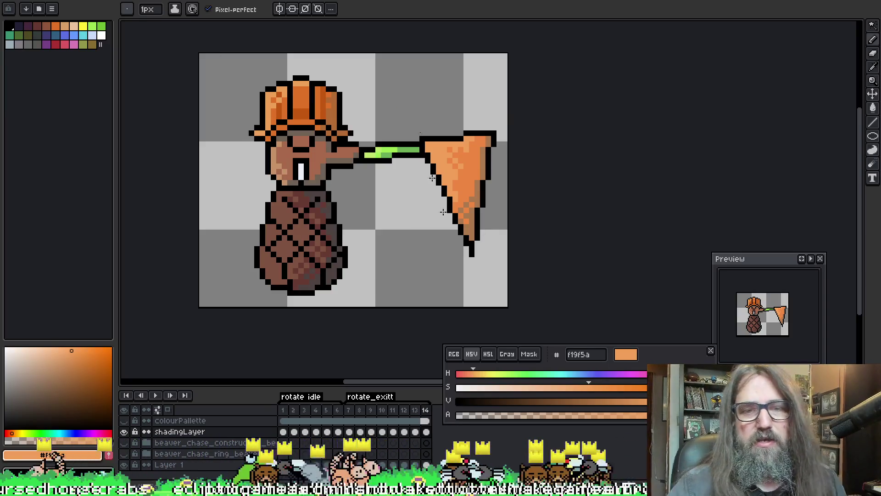
- Play the rotate animation, zoom in, and eyedrop the dark teal 285963 from the sprite
{"action": "scroll", "coordinate": [390, 222], "scroll_direction": "down", "scroll_amount": 1}
{"action": "scroll", "coordinate": [389, 222], "scroll_direction": "left", "scroll_amount": 1}
{"action": "key", "text": "Return"}
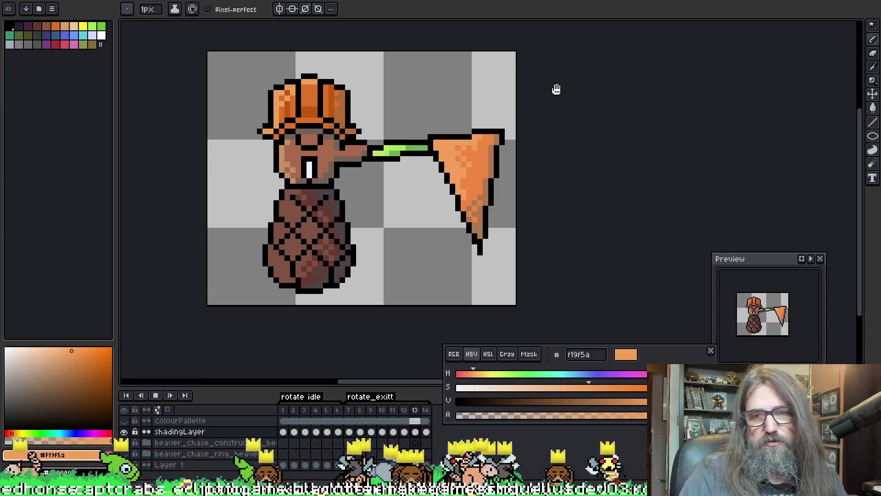
{"action": "scroll", "coordinate": [546, 110], "scroll_direction": "down", "scroll_amount": 1}
{"action": "scroll", "coordinate": [416, 89], "scroll_direction": "up", "scroll_amount": 2}
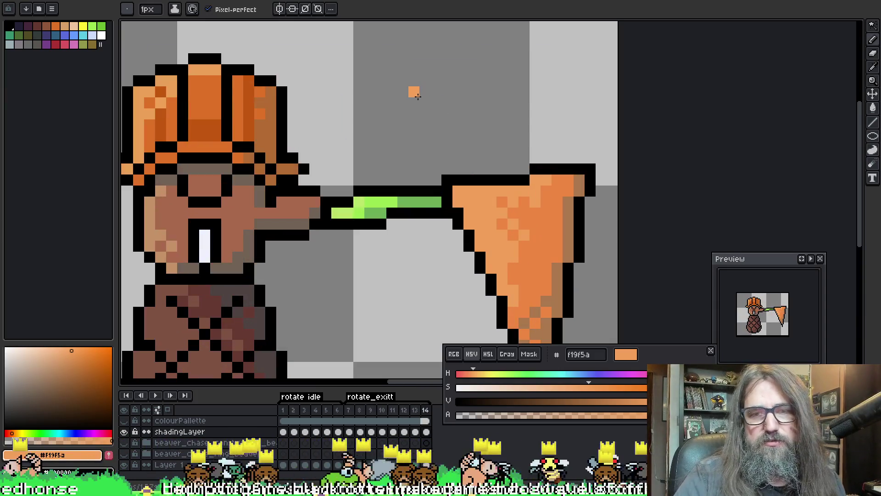
{"action": "scroll", "coordinate": [136, 285], "scroll_direction": "up", "scroll_amount": 1}
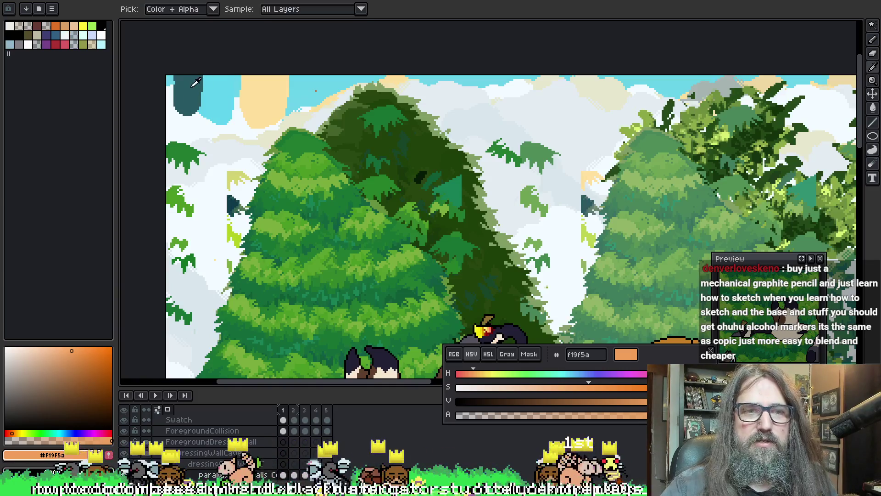
{"action": "left_click", "coordinate": [193, 85]}
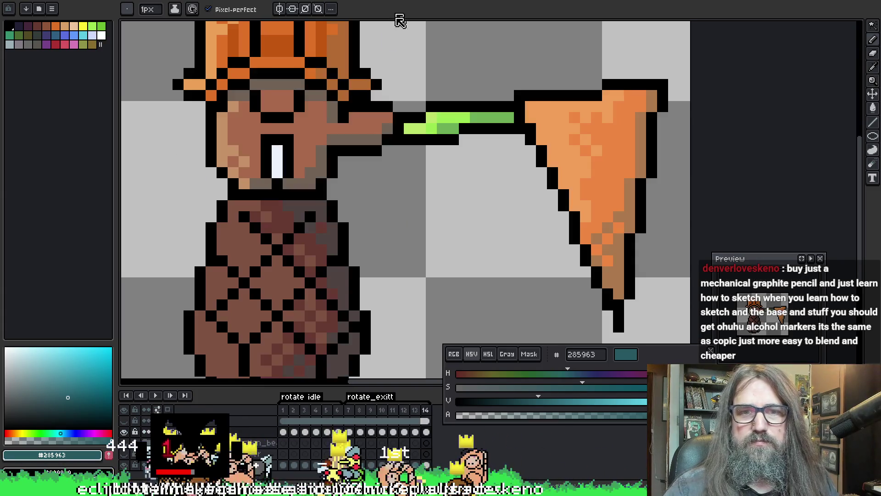
- Switch to the Paint Bucket with Contiguous off and a lowered teal alpha
{"action": "left_click", "coordinate": [496, 416]}
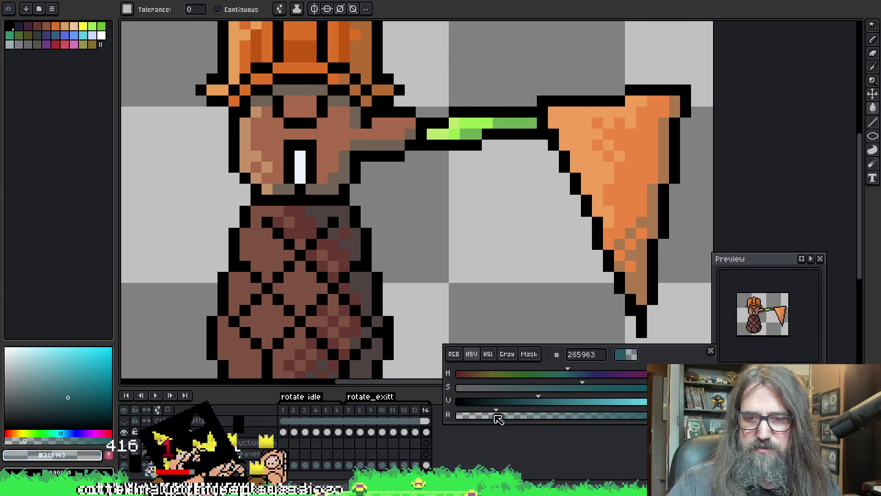
{"action": "mouse_move", "coordinate": [496, 416]}
{"action": "left_mouse_down"}
{"action": "mouse_move", "coordinate": [527, 417]}
{"action": "mouse_move", "coordinate": [492, 416]}
{"action": "left_mouse_up"}
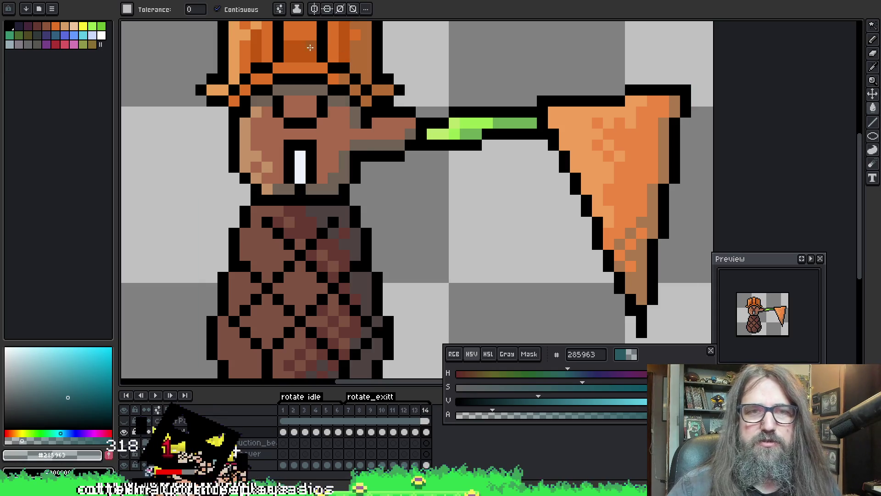
{"action": "left_click", "coordinate": [217, 9]}
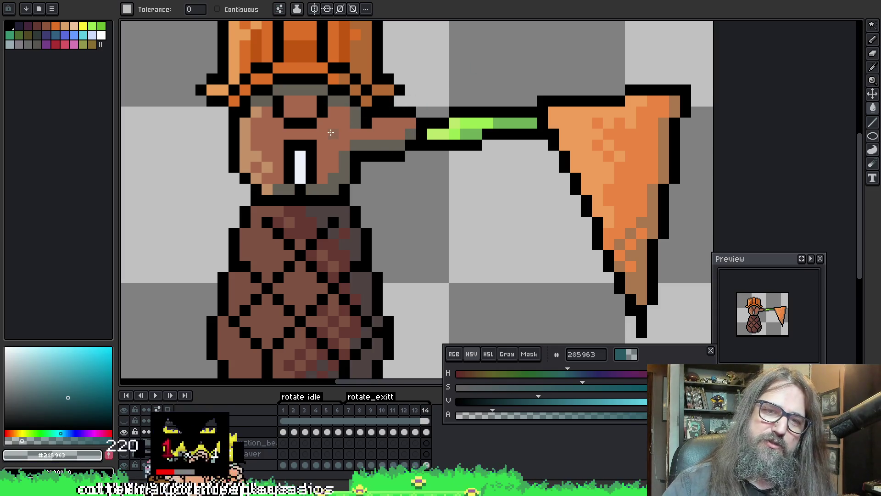
{"action": "scroll", "coordinate": [592, 320], "scroll_direction": "down", "scroll_amount": 2}
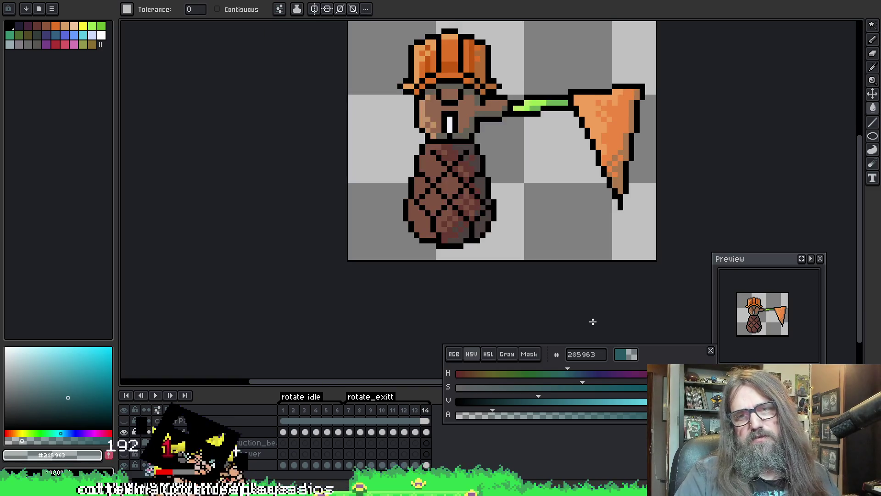
{"action": "mouse_move", "coordinate": [593, 321]}
{"action": "left_mouse_down"}
{"action": "mouse_move", "coordinate": [449, 180]}
{"action": "mouse_move", "coordinate": [491, 269]}
{"action": "left_mouse_up"}
{"action": "scroll", "coordinate": [493, 268], "scroll_direction": "down", "scroll_amount": 2}
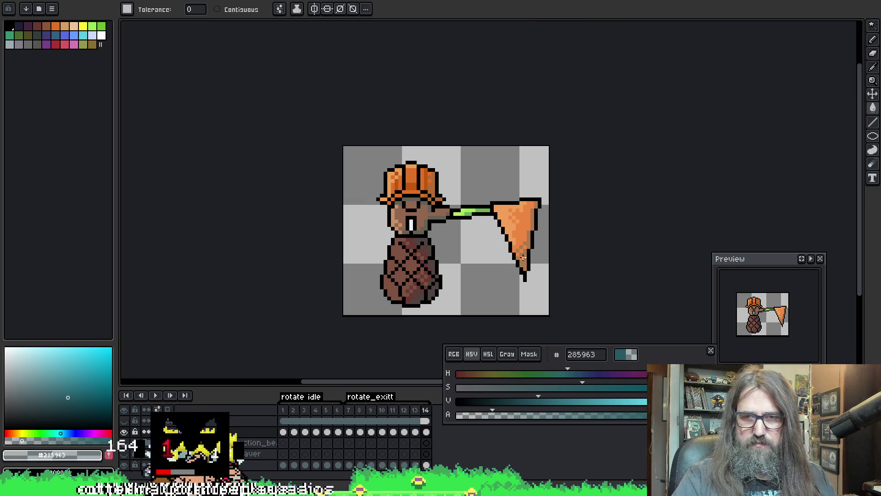
- Reselect the Paint Bucket and lower the teal colour's opacity again
{"action": "key", "text": "m"}
{"action": "key", "text": "g"}
{"action": "scroll", "coordinate": [415, 212], "scroll_direction": "up", "scroll_amount": 2}
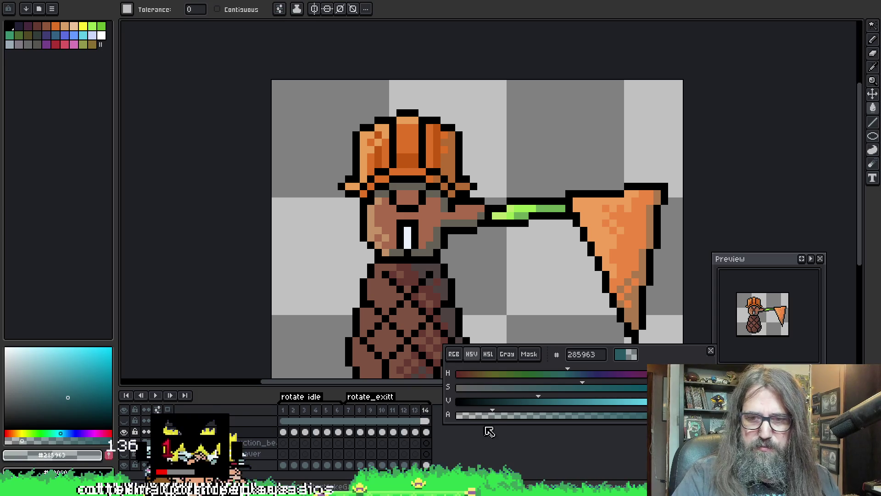
{"action": "left_click", "coordinate": [482, 416]}
{"action": "scroll", "coordinate": [487, 259], "scroll_direction": "down", "scroll_amount": 2}
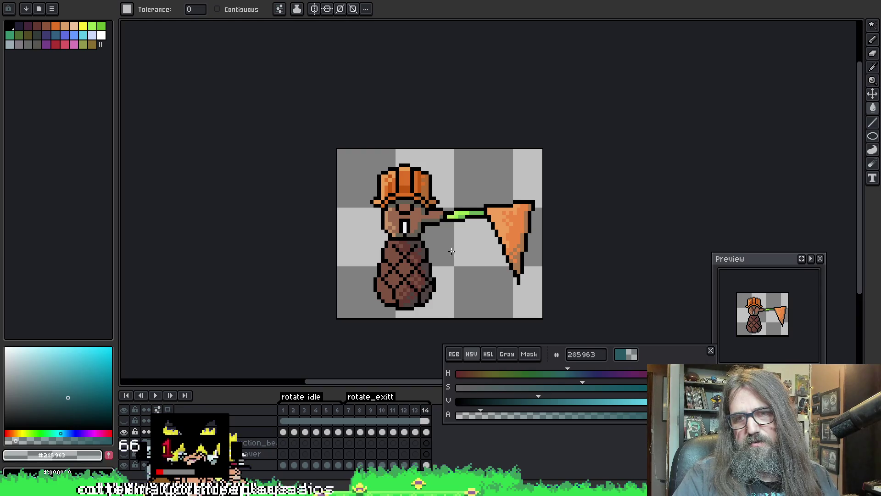
{"action": "scroll", "coordinate": [435, 243], "scroll_direction": "down", "scroll_amount": 1}
{"action": "scroll", "coordinate": [423, 225], "scroll_direction": "up", "scroll_amount": 1}
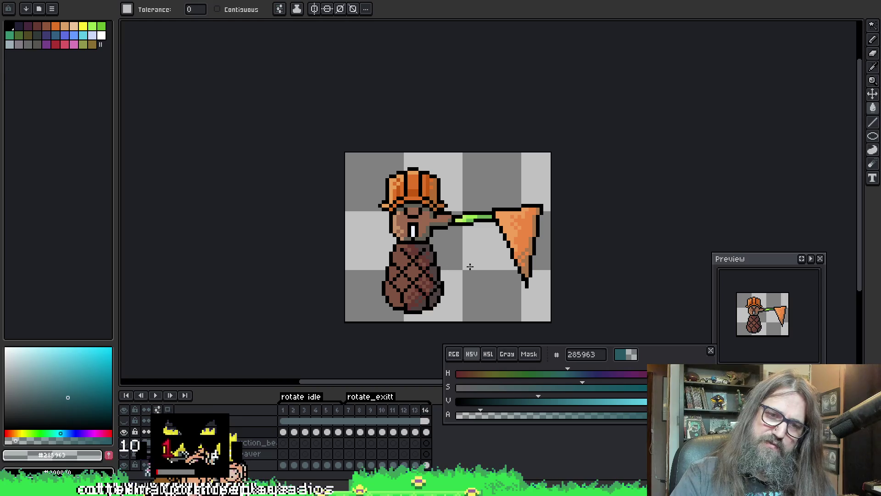
{"action": "scroll", "coordinate": [413, 230], "scroll_direction": "up", "scroll_amount": 1}
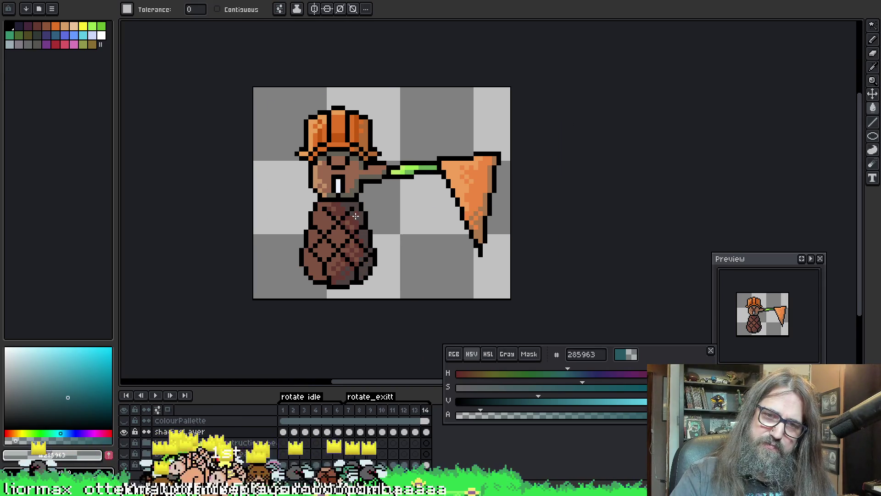
{"action": "scroll", "coordinate": [354, 212], "scroll_direction": "up", "scroll_amount": 1}
{"action": "scroll", "coordinate": [345, 174], "scroll_direction": "up", "scroll_amount": 1}
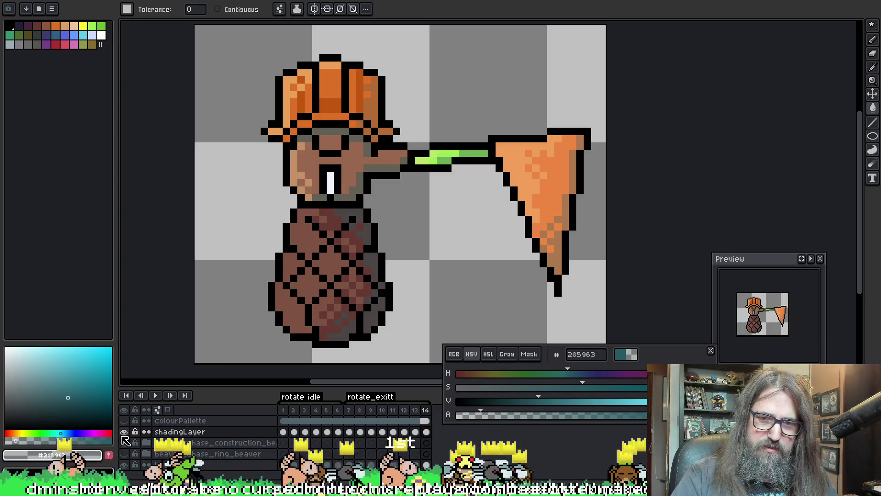
- Select shadingLayer's frame 14 cel and fine-tune the teal shadow's alpha lower
{"action": "left_click", "coordinate": [426, 432]}
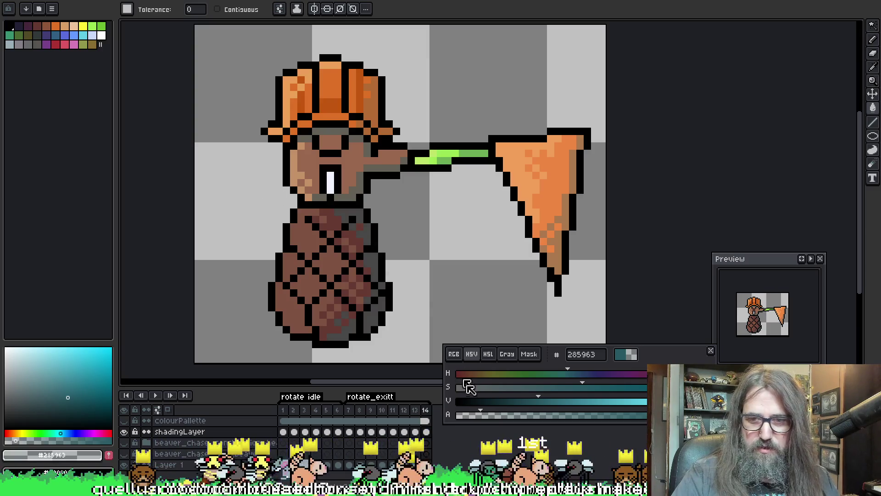
{"action": "left_click_drag", "start_coordinate": [482, 416], "coordinate": [514, 416]}
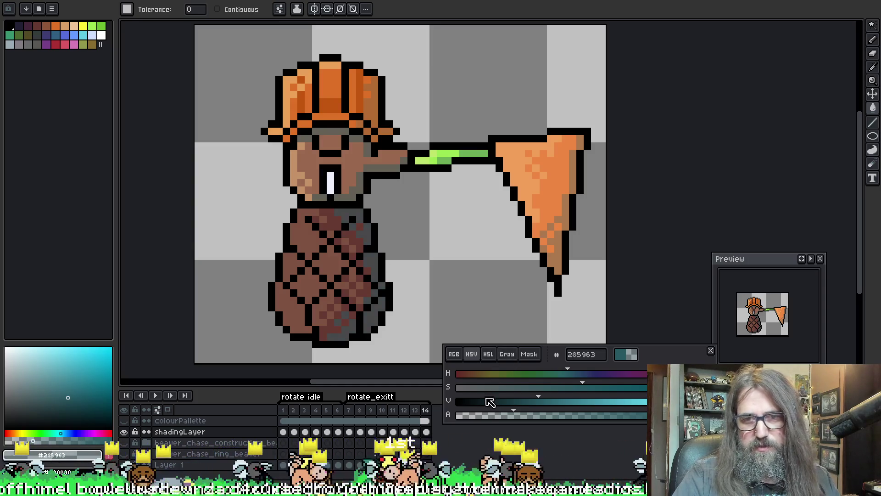
{"action": "left_click", "coordinate": [508, 416]}
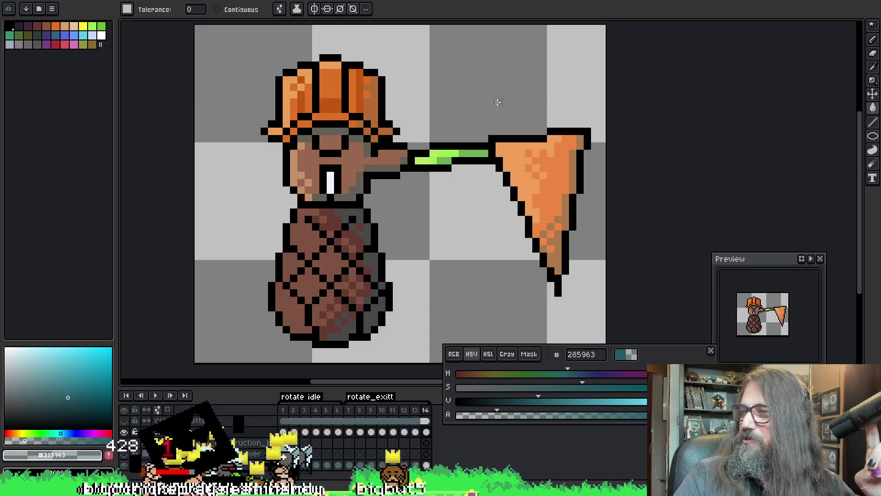
{"action": "left_click_drag", "start_coordinate": [482, 92], "coordinate": [523, 79]}
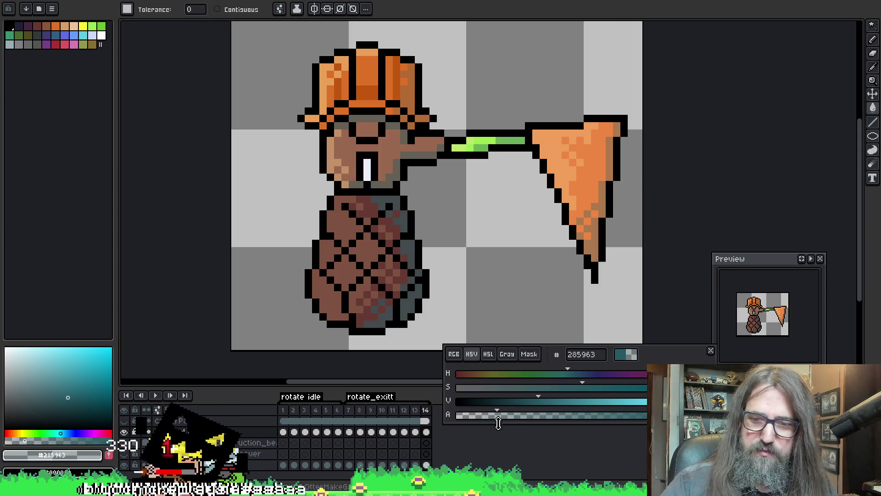
{"action": "left_click_drag", "start_coordinate": [498, 416], "coordinate": [483, 415]}
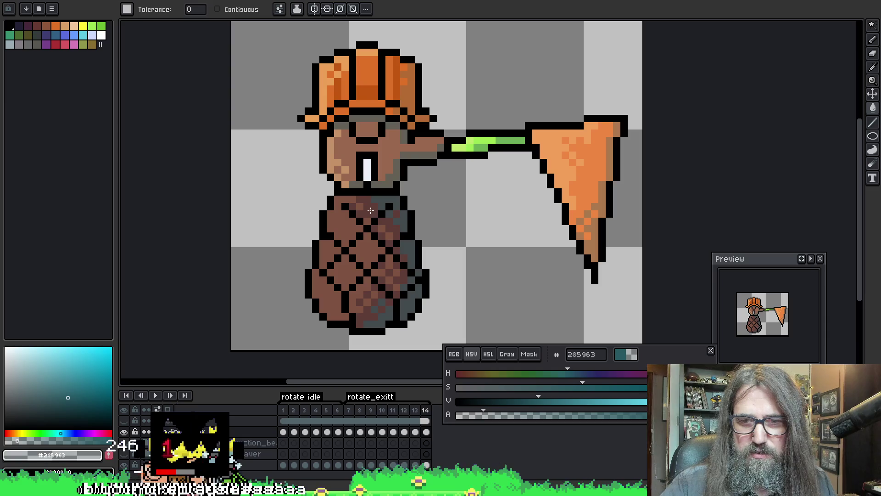
{"action": "scroll", "coordinate": [561, 74], "scroll_direction": "down", "scroll_amount": 2}
{"action": "left_click_drag", "start_coordinate": [493, 158], "coordinate": [440, 177]}
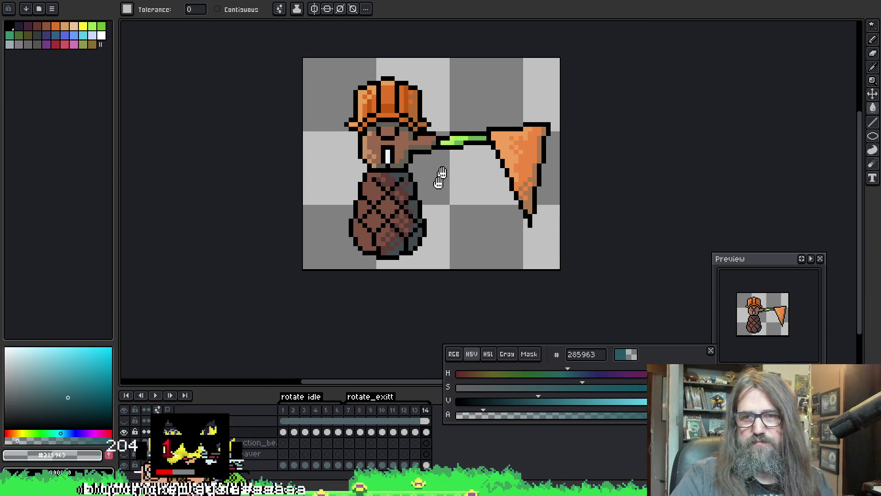
- Eyedrop the beaver's brown fur 9a684e, then return to the Paint Bucket
{"action": "scroll", "coordinate": [439, 177], "scroll_direction": "down", "scroll_amount": 1}
{"action": "scroll", "coordinate": [440, 177], "scroll_direction": "up", "scroll_amount": 1}
{"action": "scroll", "coordinate": [399, 153], "scroll_direction": "up", "scroll_amount": 2}
{"action": "key", "text": "i"}
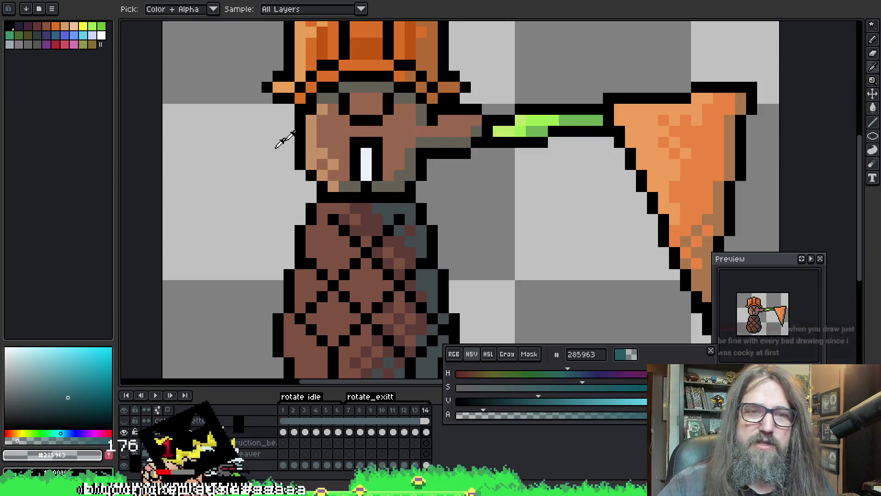
{"action": "left_click", "coordinate": [330, 133]}
{"action": "key", "text": "g"}
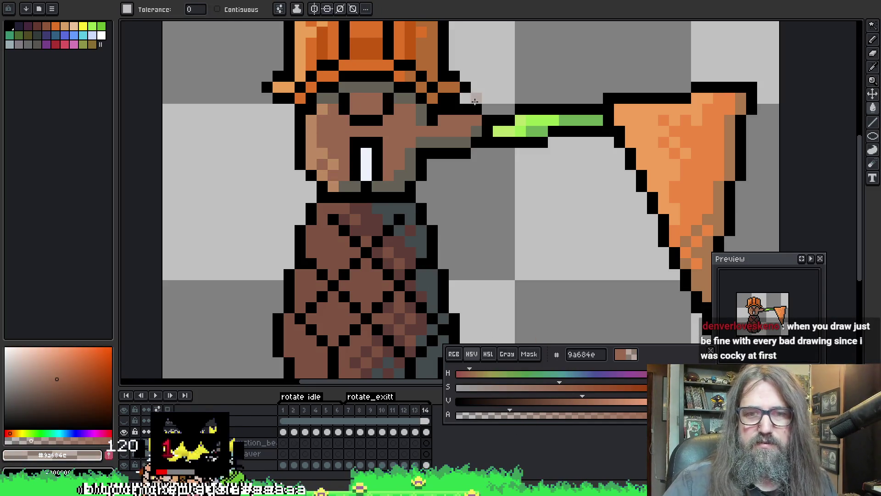
{"action": "scroll", "coordinate": [475, 101], "scroll_direction": "down", "scroll_amount": 2}
{"action": "scroll", "coordinate": [413, 137], "scroll_direction": "down", "scroll_amount": 1}
{"action": "scroll", "coordinate": [387, 146], "scroll_direction": "up", "scroll_amount": 1}
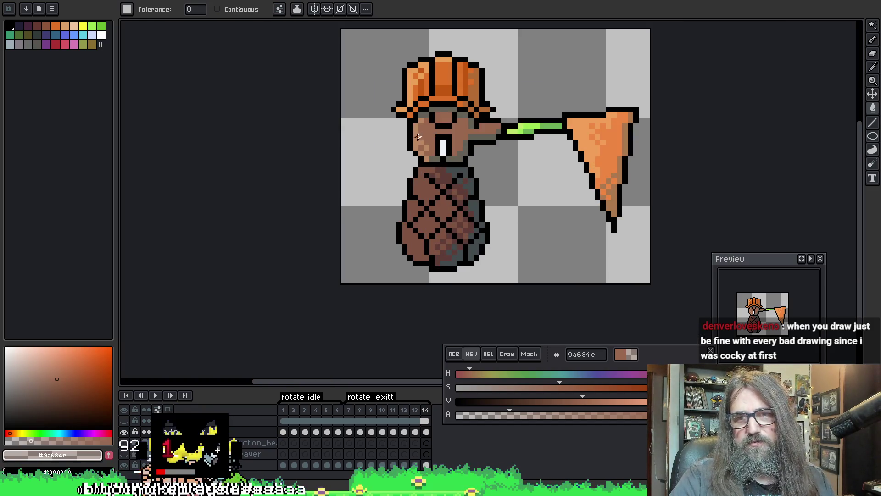
{"action": "scroll", "coordinate": [459, 246], "scroll_direction": "down", "scroll_amount": 1}
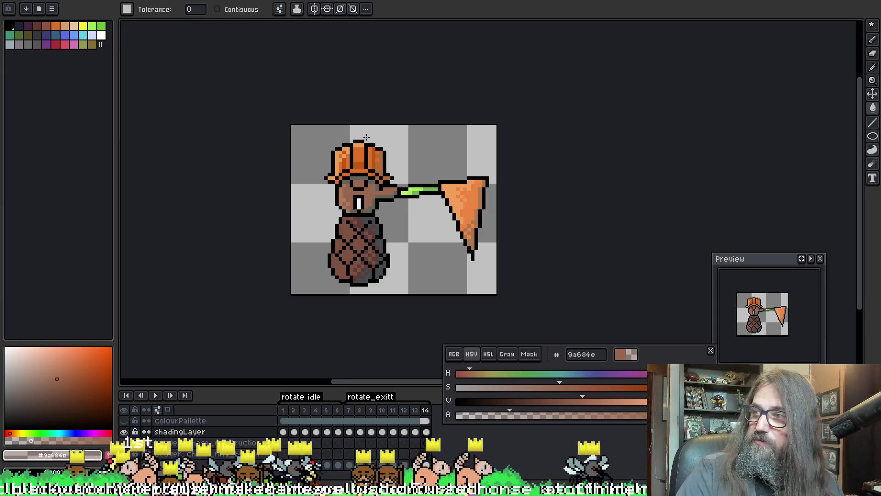
{"action": "left_click_drag", "start_coordinate": [367, 137], "coordinate": [392, 149]}
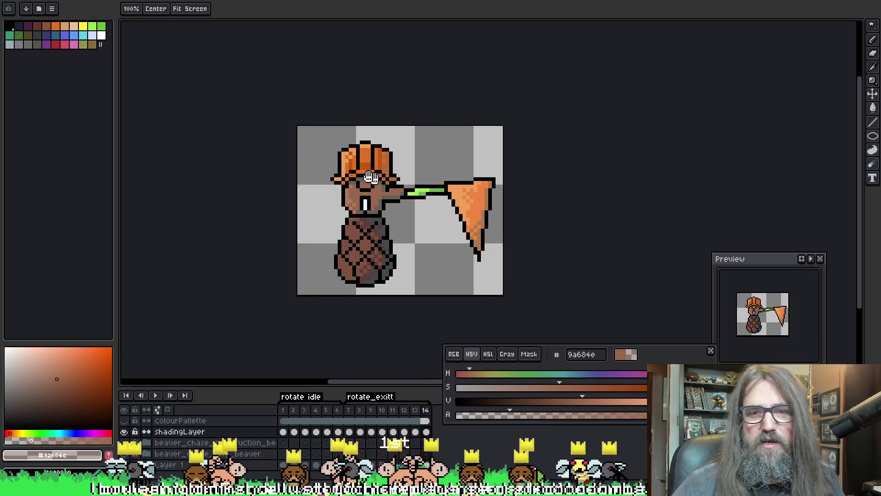
- Zoom in on the beaver's face and sample its grey shading 646157
{"action": "scroll", "coordinate": [372, 126], "scroll_direction": "up", "scroll_amount": 1}
{"action": "scroll", "coordinate": [372, 126], "scroll_direction": "down", "scroll_amount": 3}
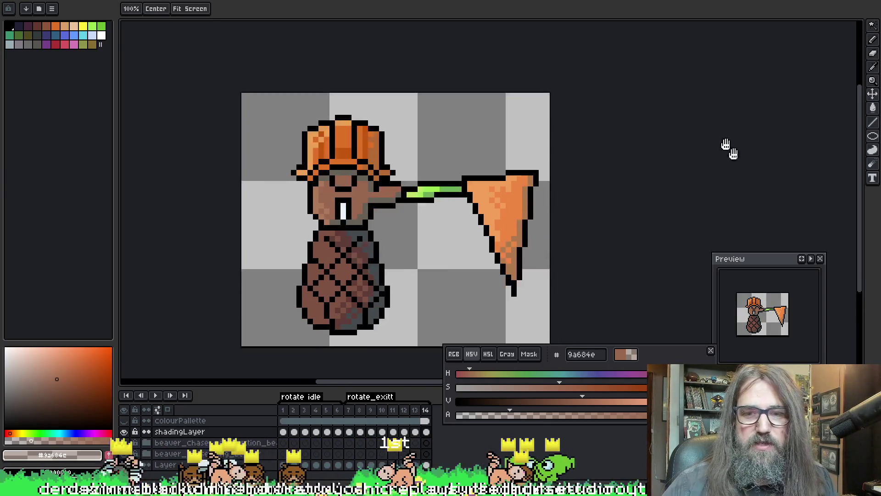
{"action": "scroll", "coordinate": [356, 163], "scroll_direction": "up", "scroll_amount": 1}
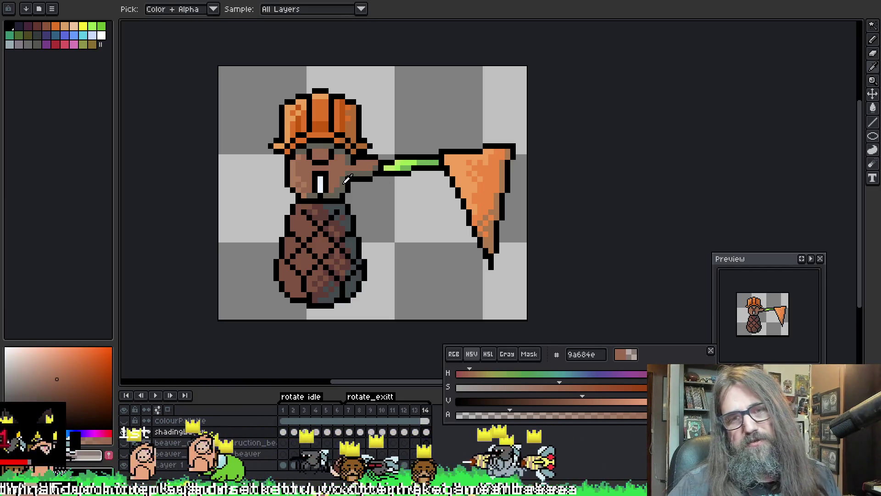
{"action": "left_click", "coordinate": [353, 184], "text": "alt"}
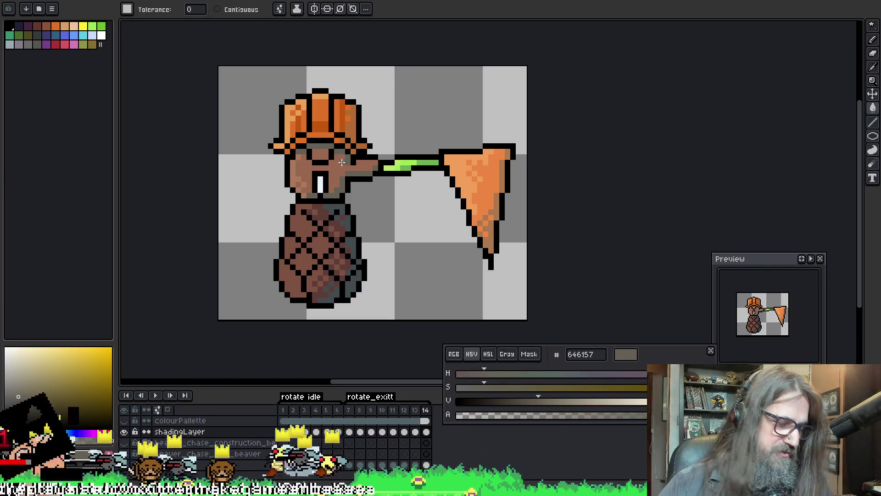
- Step back to frame 10, then sample the arm brown on frame 12 and a darker brown on frame 14
{"action": "key", "text": "comma"}
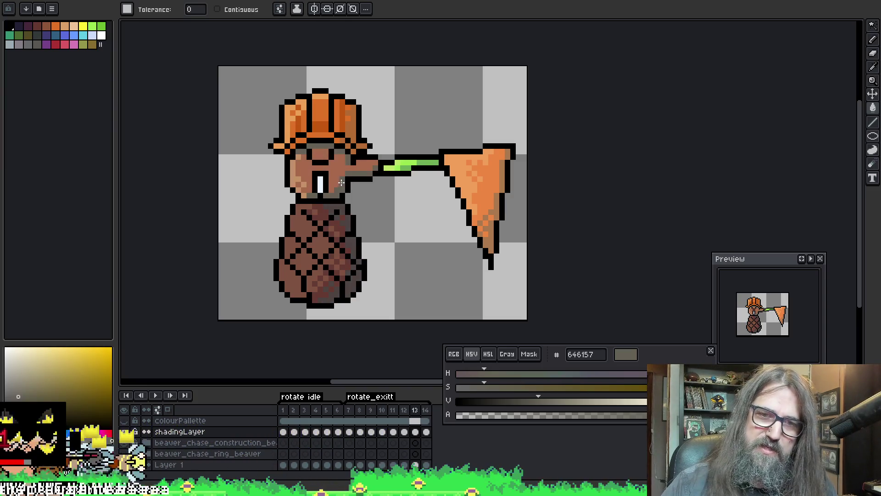
{"action": "key", "text": "comma"}
{"action": "key", "text": "comma"}
{"action": "key", "text": "comma"}
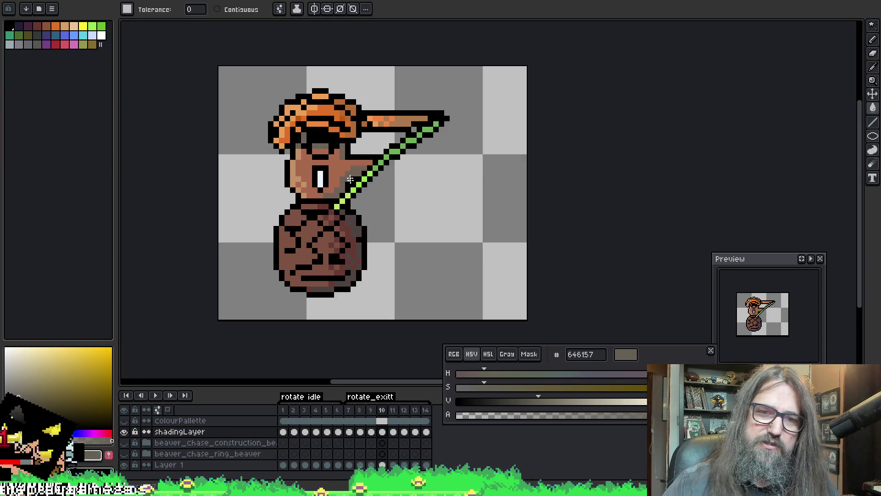
{"action": "key", "text": "comma"}
{"action": "key", "text": "comma"}
{"action": "key", "text": "comma"}
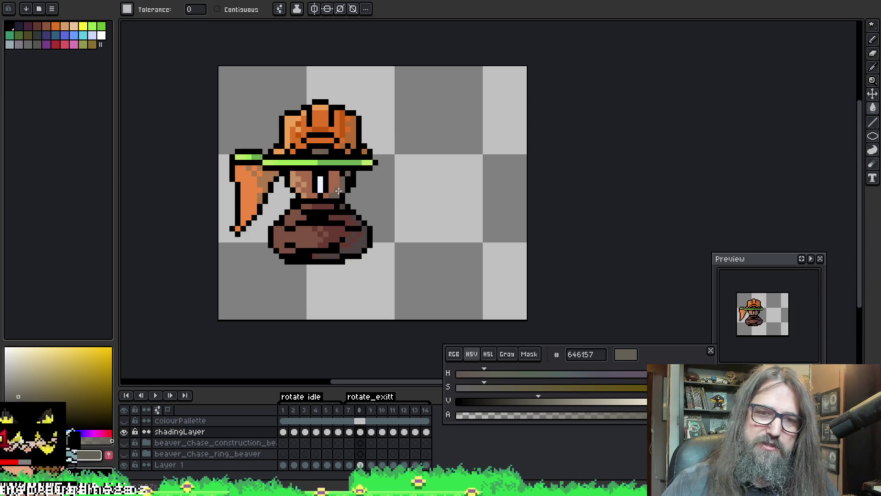
{"action": "key", "text": "period"}
{"action": "key", "text": "period"}
{"action": "key", "text": "period"}
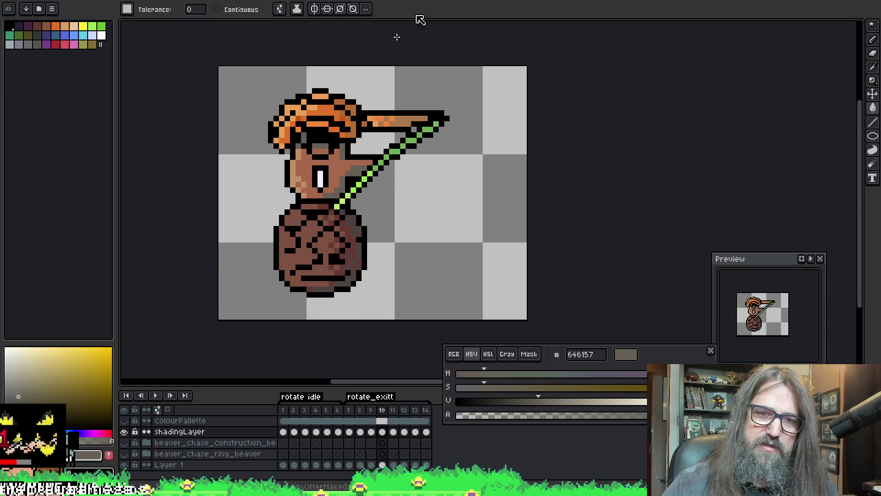
{"action": "left_click", "coordinate": [362, 167], "text": "alt"}
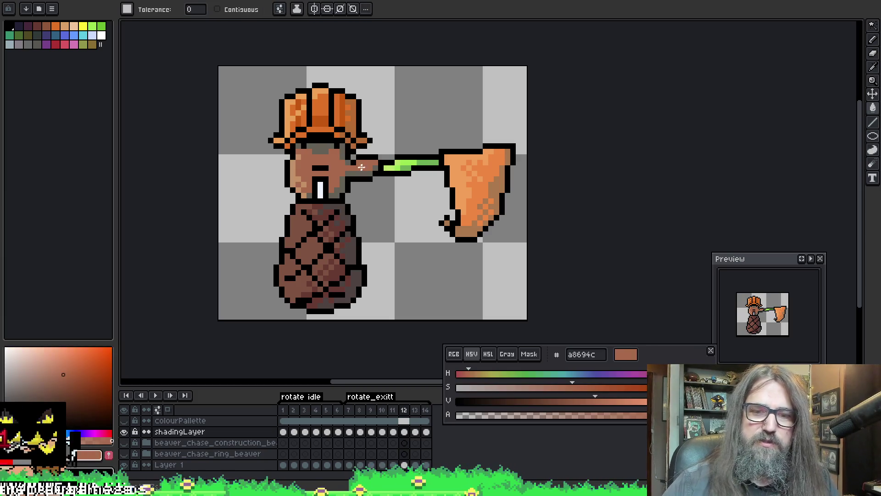
{"action": "key", "text": "period"}
{"action": "key", "text": "period"}
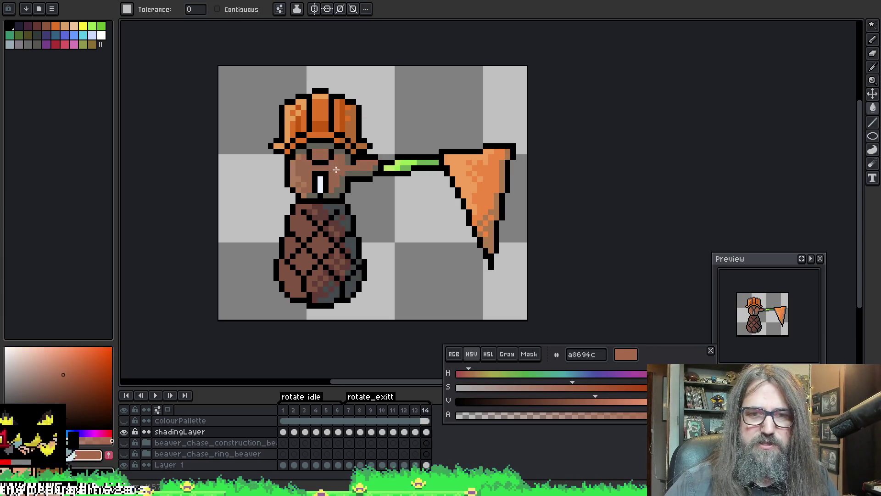
{"action": "left_click", "coordinate": [340, 166], "text": "alt"}
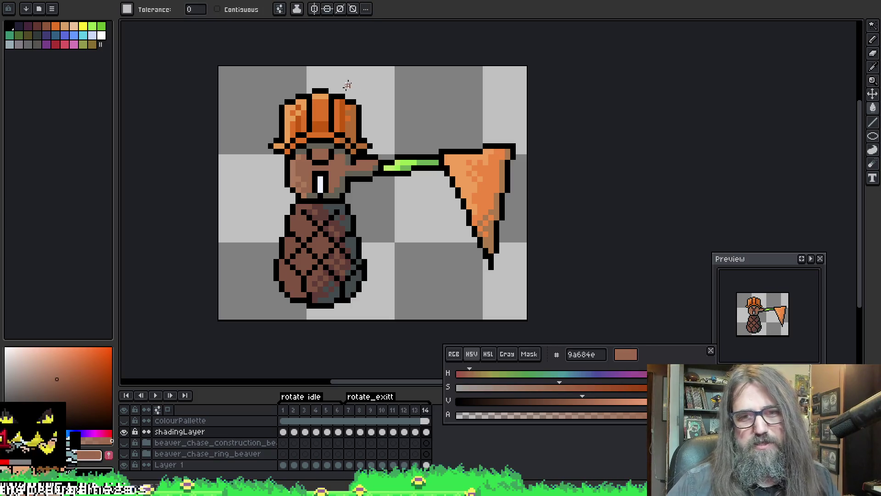
- Compare frames 13 and 14, review back to frame 8 and forward to 14, and sample the cheek's lighter brown
{"action": "key", "text": "comma"}
{"action": "key", "text": "period"}
{"action": "key", "text": "comma"}
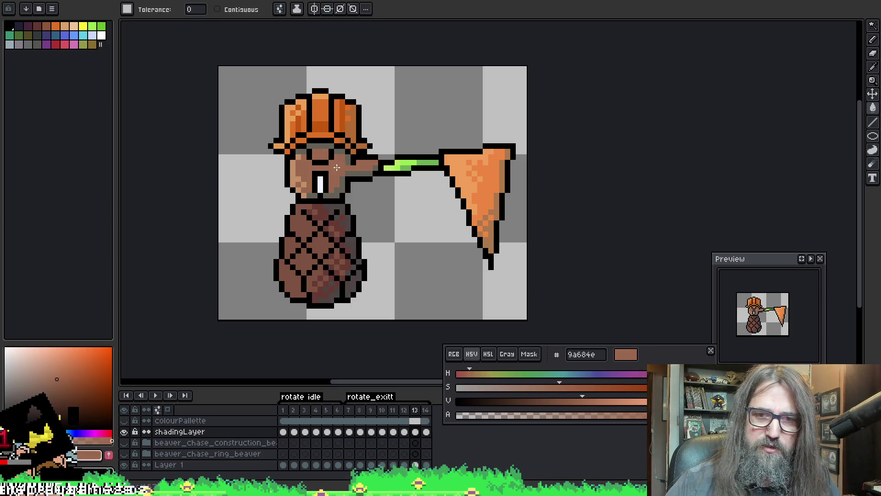
{"action": "key", "text": "comma"}
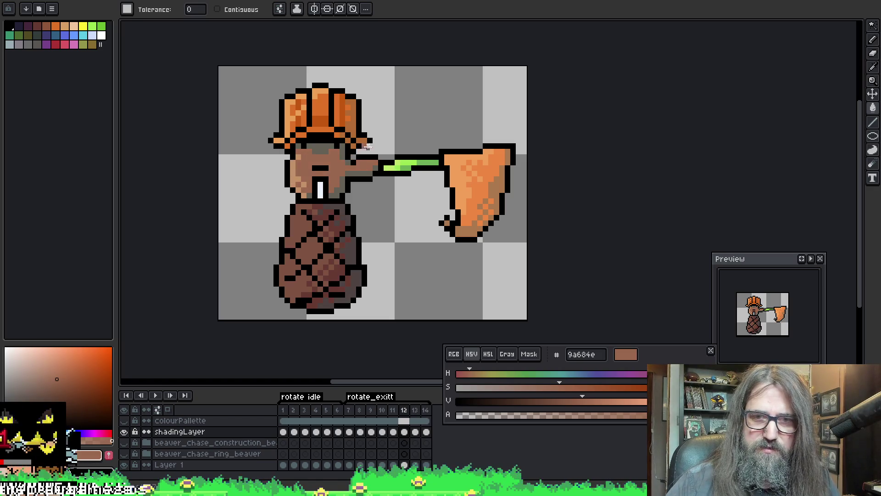
{"action": "key", "text": "comma"}
{"action": "key", "text": "comma"}
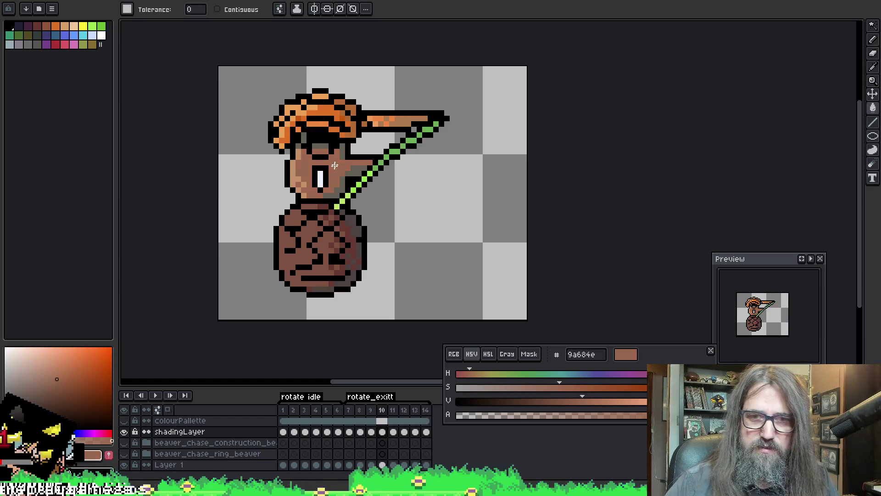
{"action": "key", "text": "comma"}
{"action": "key", "text": "period"}
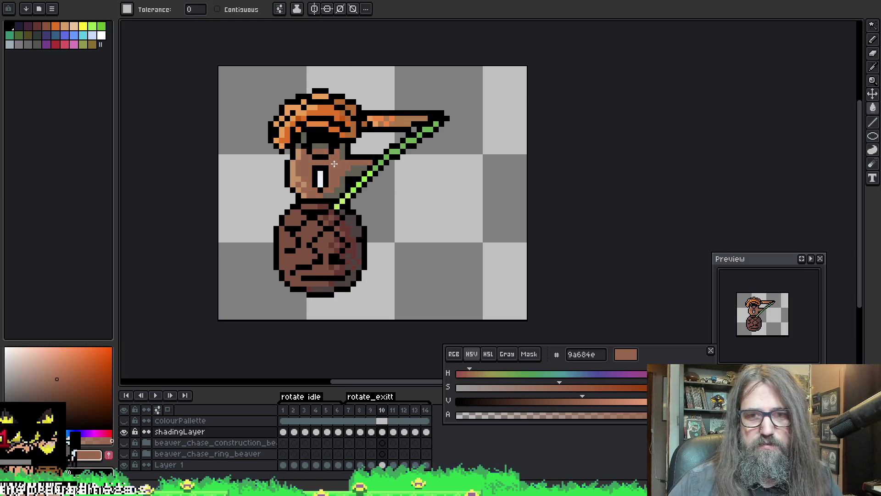
{"action": "key", "text": "comma"}
{"action": "key", "text": "comma"}
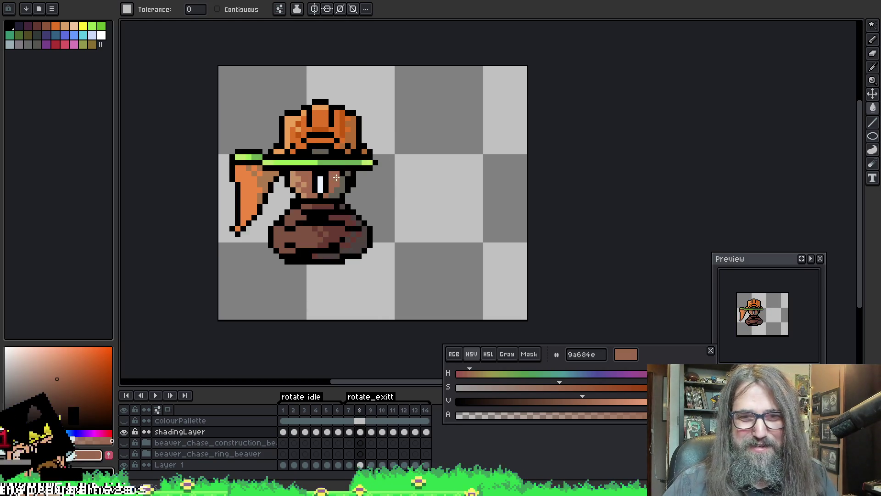
{"action": "key", "text": "period"}
{"action": "key", "text": "comma"}
{"action": "key", "text": "period"}
{"action": "key", "text": "comma"}
{"action": "key", "text": "period"}
{"action": "key", "text": "period"}
{"action": "key", "text": "period"}
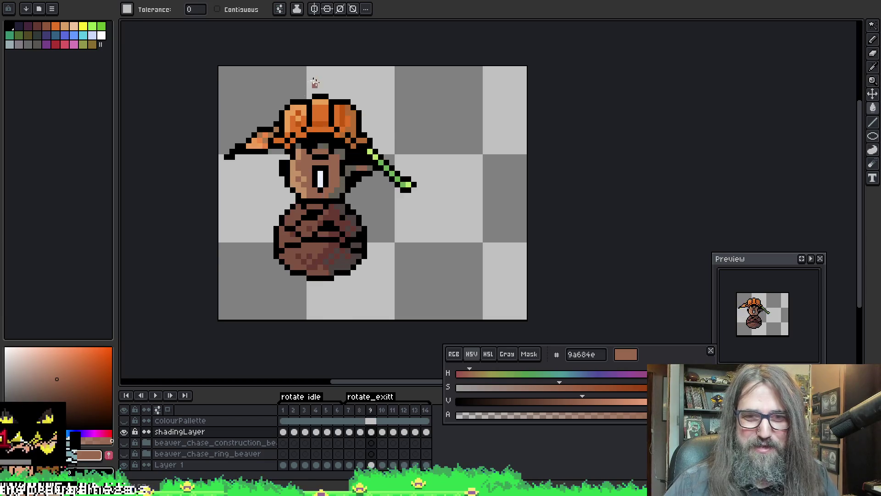
{"action": "key", "text": "period"}
{"action": "key", "text": "period"}
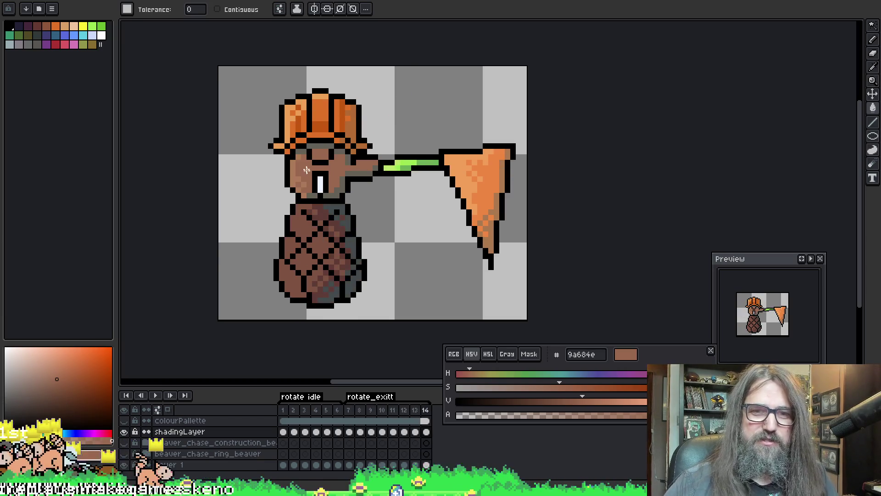
{"action": "left_click", "coordinate": [290, 172], "text": "alt"}
- Step back to frame 8 and eyedrop the dark grey 424b4d from the canvas
{"action": "key", "text": "comma"}
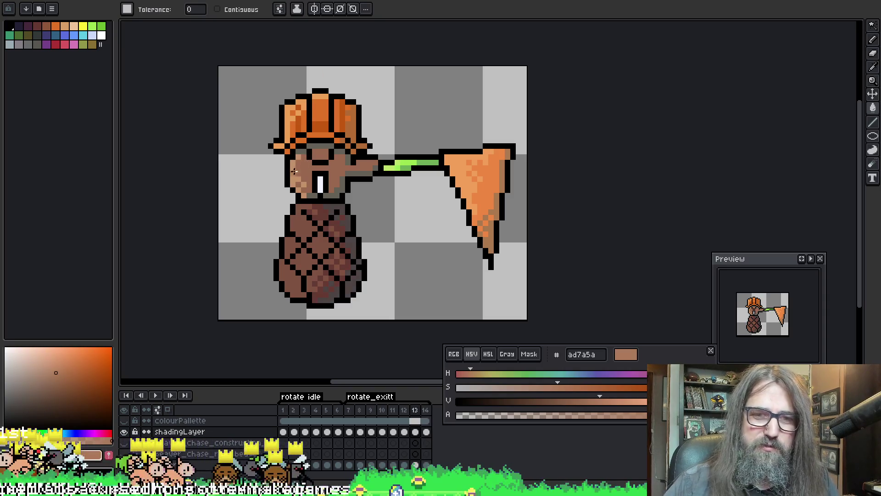
{"action": "key", "text": "comma"}
{"action": "key", "text": "comma"}
{"action": "key", "text": "comma"}
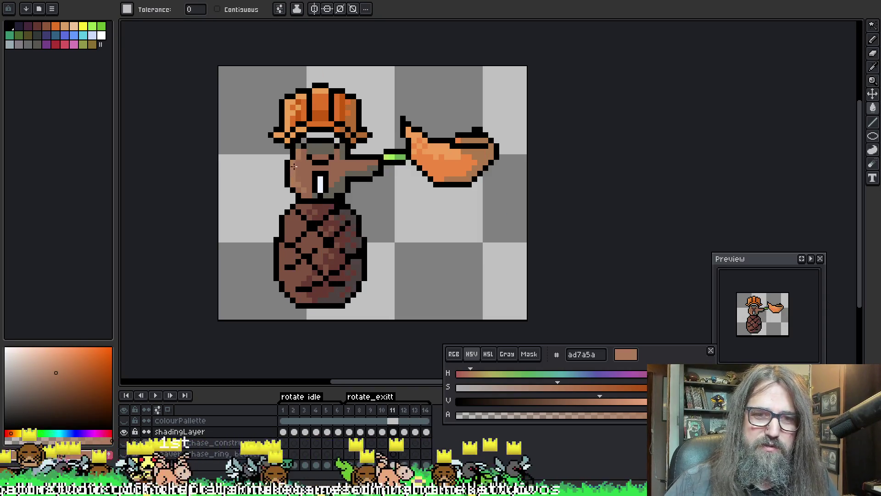
{"action": "key", "text": "comma"}
{"action": "key", "text": "comma"}
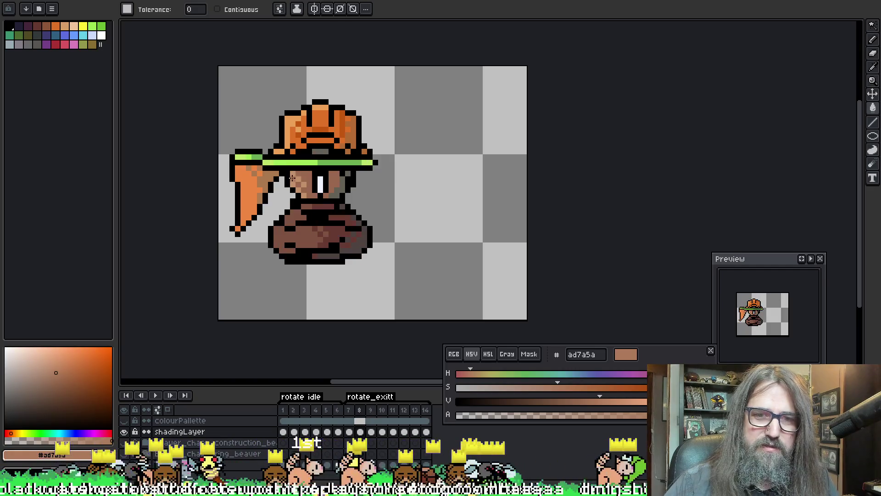
{"action": "key", "text": "comma"}
{"action": "key", "text": "comma"}
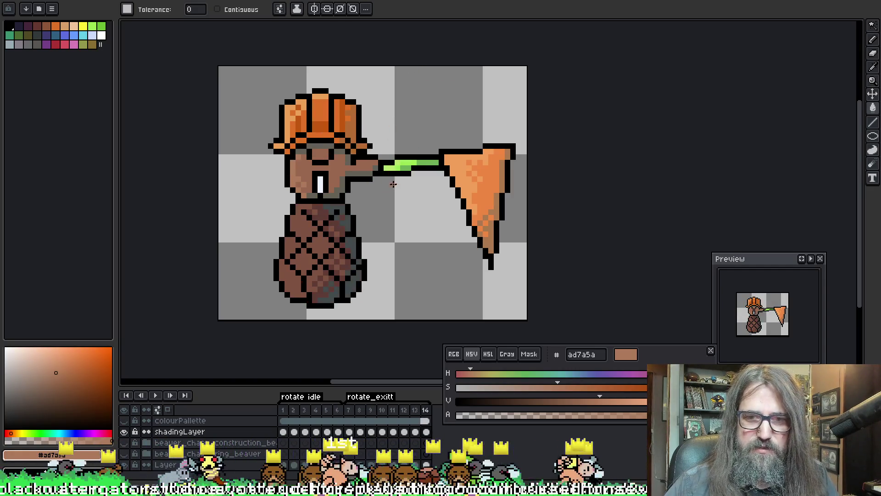
{"action": "key", "text": "i"}
{"action": "left_click_drag", "start_coordinate": [348, 208], "coordinate": [358, 215]}
- Make the current colour mostly transparent, then sample an opaque colour from the canvas
{"action": "key", "text": "q"}
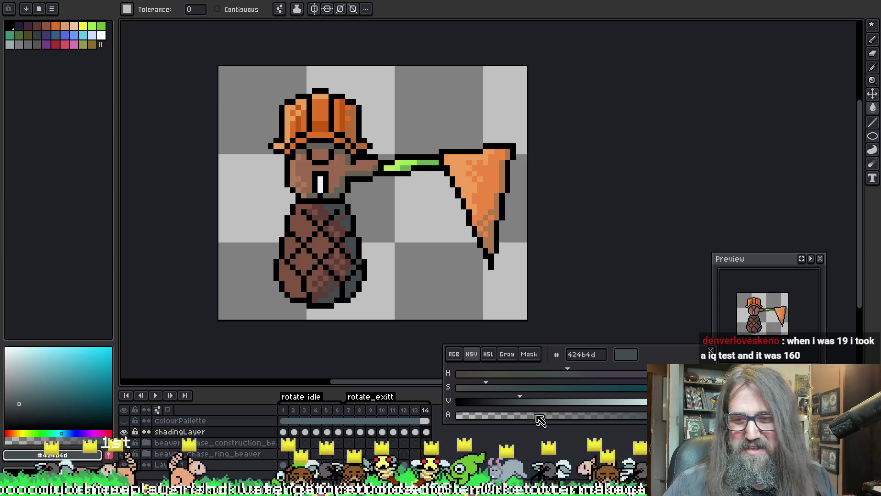
{"action": "mouse_move", "coordinate": [540, 420]}
{"action": "left_mouse_down"}
{"action": "mouse_move", "coordinate": [486, 418]}
{"action": "mouse_move", "coordinate": [498, 418]}
{"action": "left_mouse_up"}
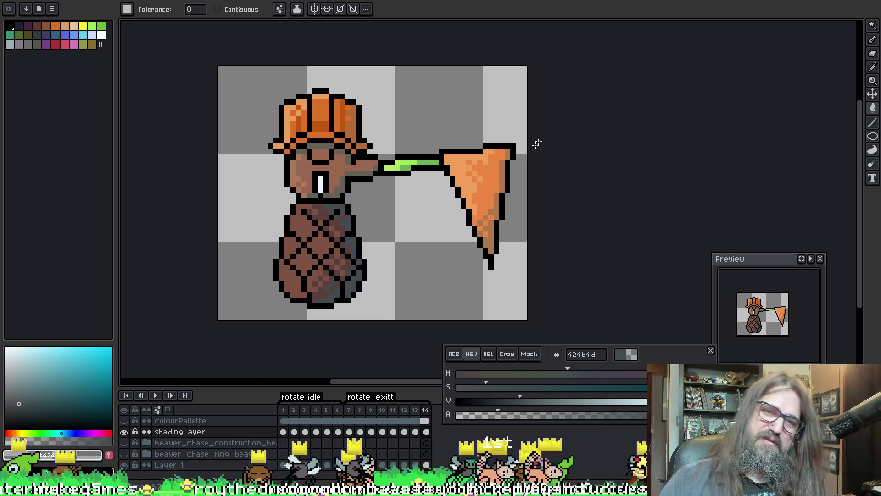
{"action": "left_click", "coordinate": [352, 218], "text": "alt"}
- Step back from frame 13 to frame 1, play the rotation, and sample the body's dark brown 5a3f3b
{"action": "key", "text": "comma"}
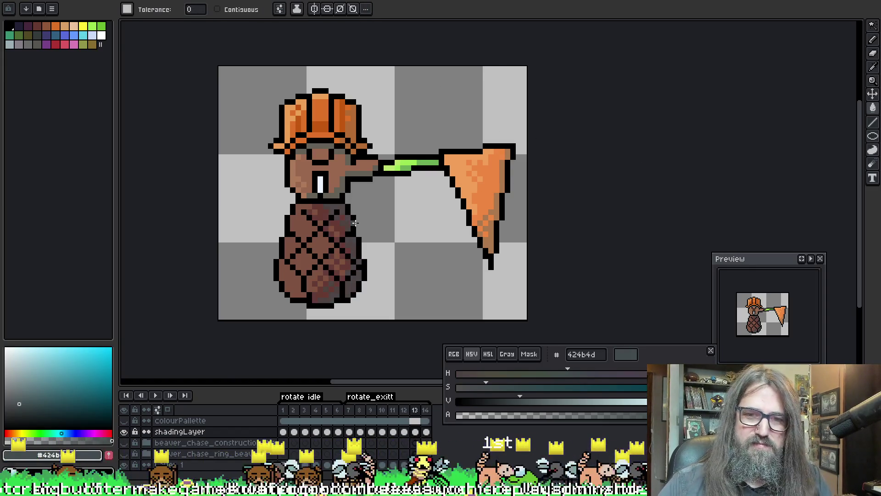
{"action": "key", "text": "comma"}
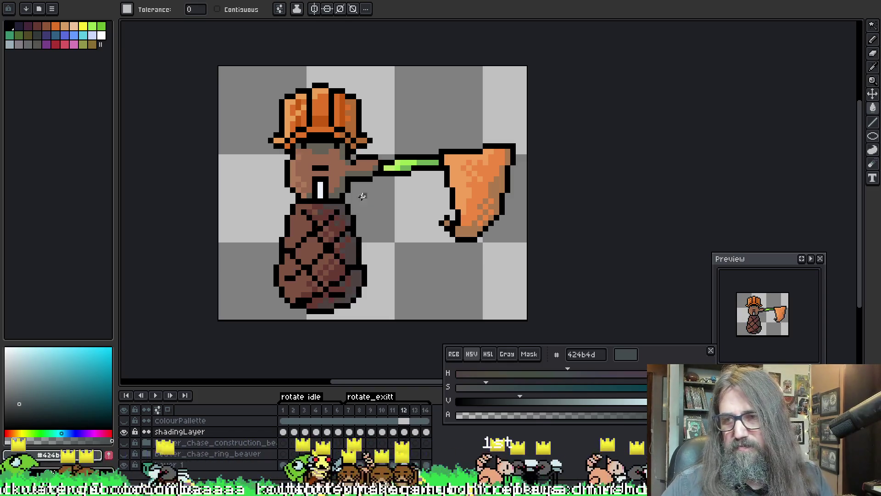
{"action": "key", "text": "comma"}
{"action": "key", "text": "comma"}
{"action": "key", "text": "comma"}
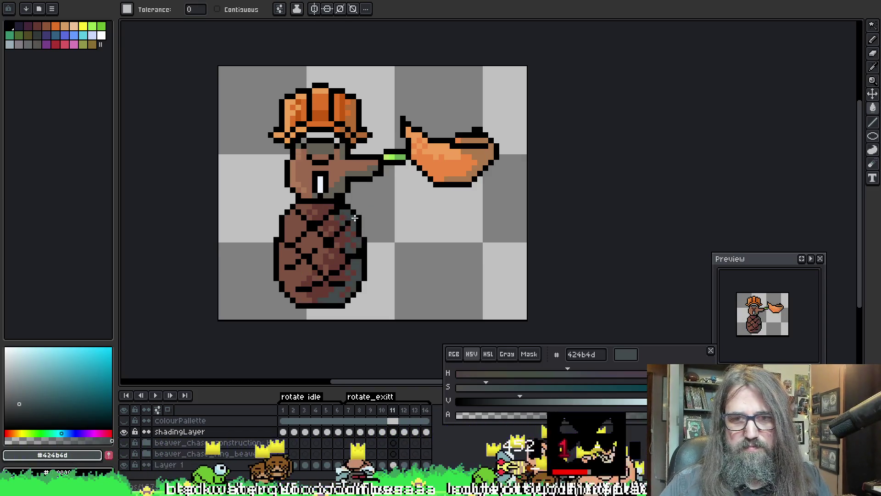
{"action": "key", "text": "comma"}
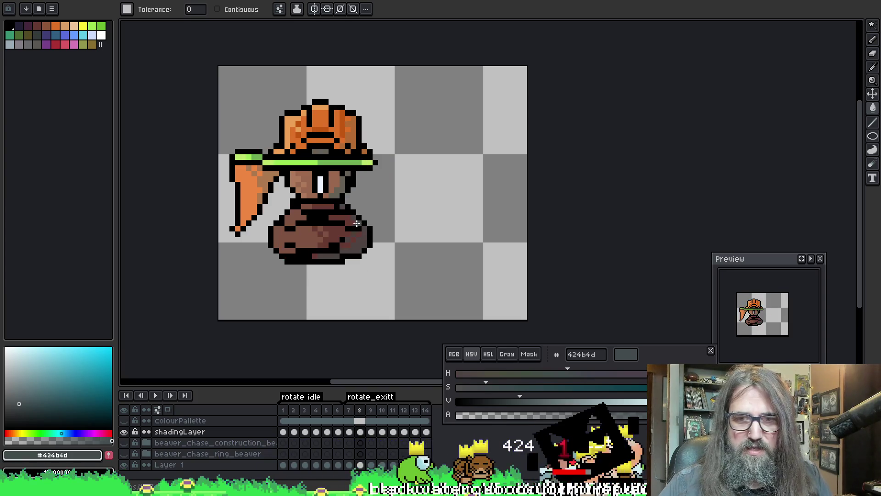
{"action": "key", "text": "comma"}
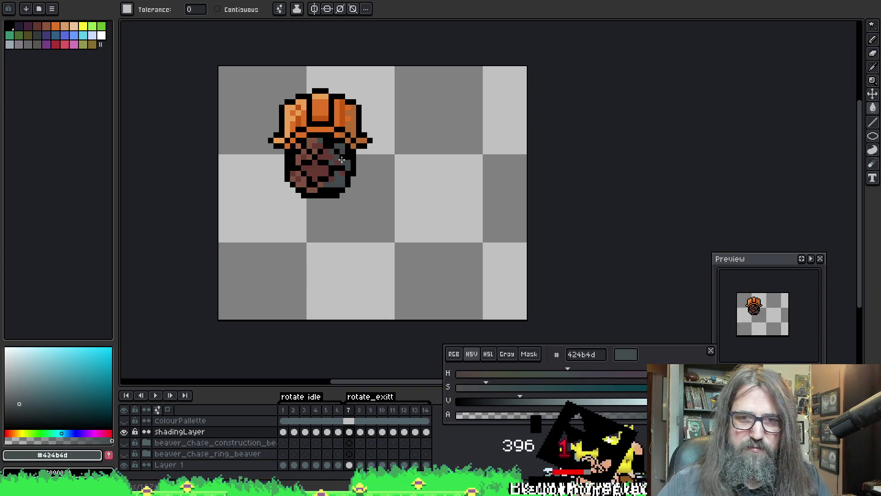
{"action": "key", "text": "comma"}
{"action": "key", "text": "comma"}
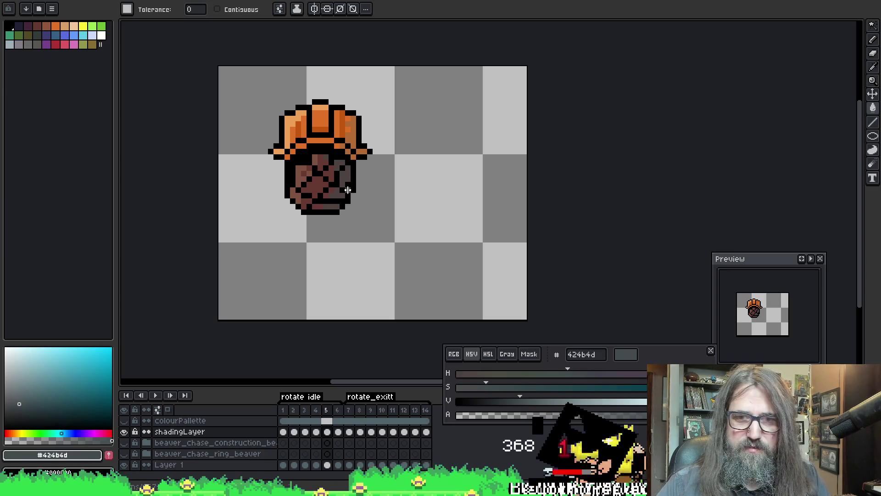
{"action": "key", "text": "comma"}
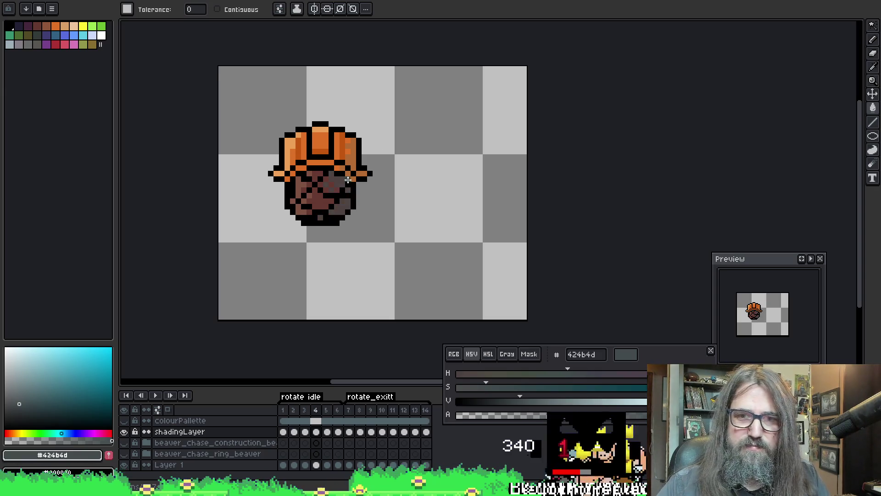
{"action": "key", "text": "comma"}
{"action": "key", "text": "comma"}
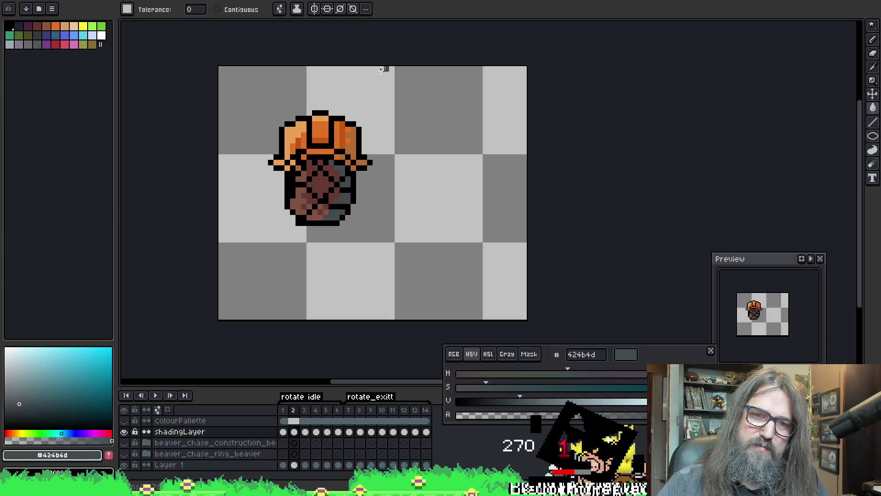
{"action": "key", "text": "comma"}
{"action": "key", "text": "Return"}
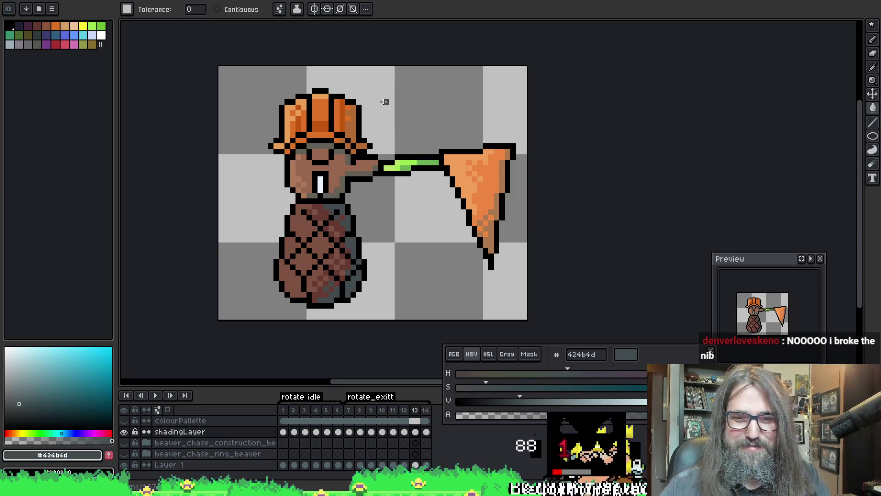
{"action": "left_click_drag", "start_coordinate": [370, 112], "coordinate": [382, 74]}
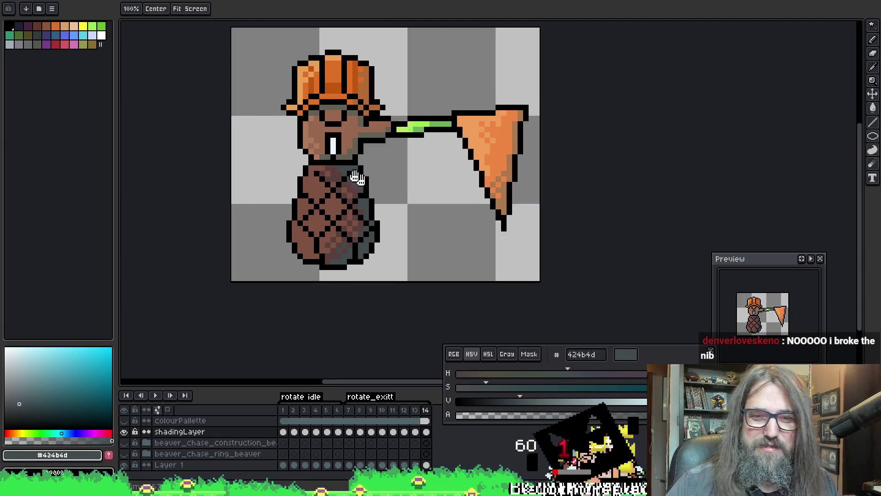
{"action": "left_click", "coordinate": [331, 175], "text": "alt"}
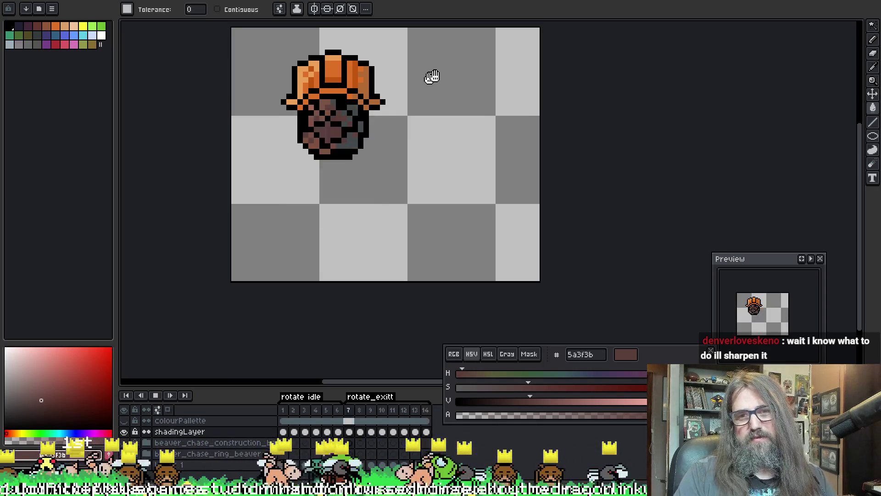
{"action": "scroll", "coordinate": [436, 236], "scroll_direction": "down", "scroll_amount": 4}
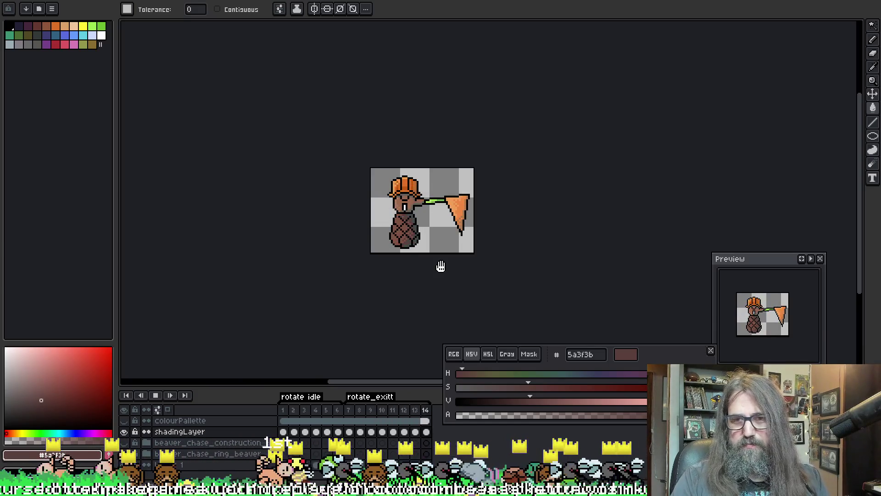
{"action": "scroll", "coordinate": [425, 254], "scroll_direction": "up", "scroll_amount": 3}
{"action": "scroll", "coordinate": [404, 225], "scroll_direction": "down", "scroll_amount": 1}
{"action": "scroll", "coordinate": [394, 218], "scroll_direction": "up", "scroll_amount": 1}
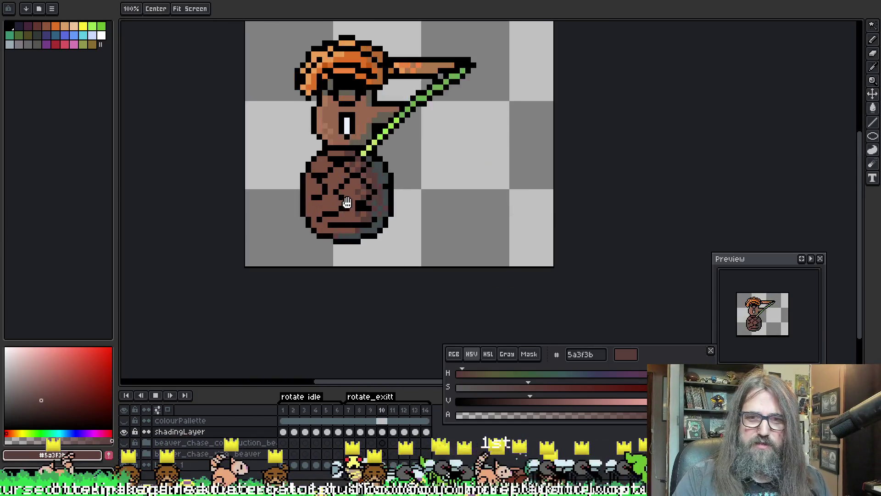
{"action": "key", "text": "ctrl"}
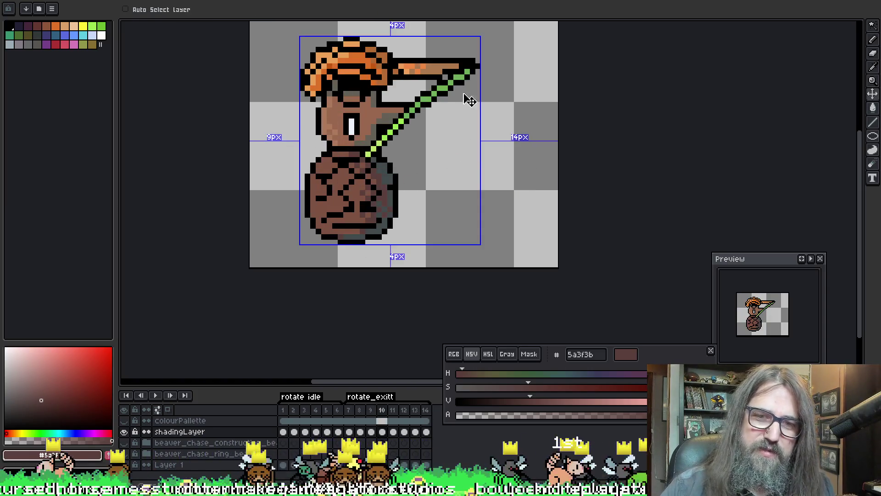
{"action": "key", "text": "ctrl"}
{"action": "key", "text": "alt"}
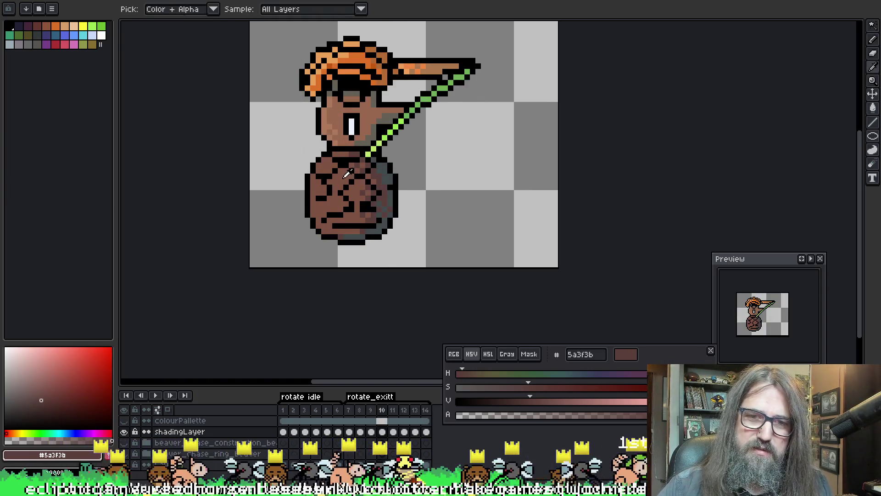
{"action": "key", "text": "ctrl"}
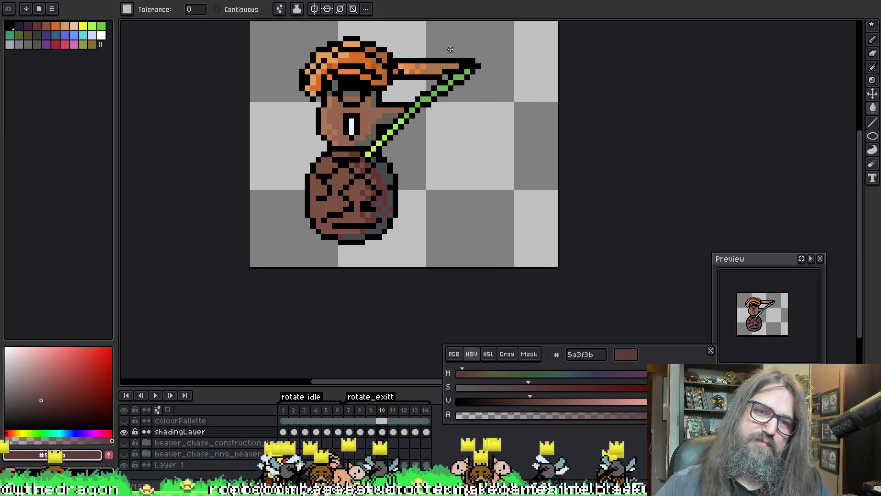
{"action": "scroll", "coordinate": [488, 94], "scroll_direction": "down", "scroll_amount": 2}
{"action": "key", "text": "Return"}
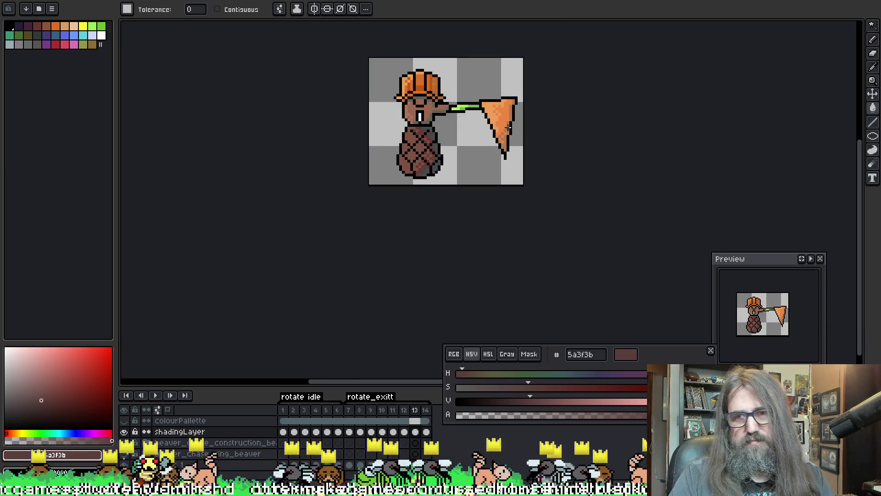
{"action": "key", "text": "Return"}
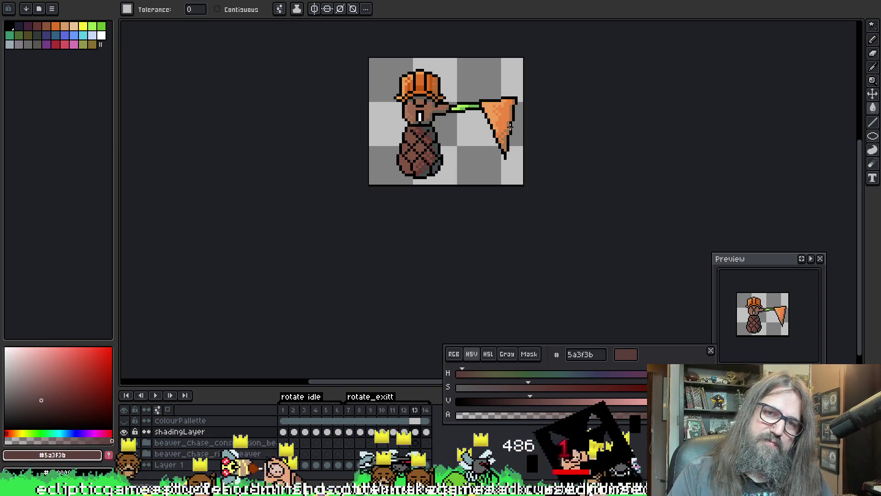
{"action": "key", "text": "ctrl"}
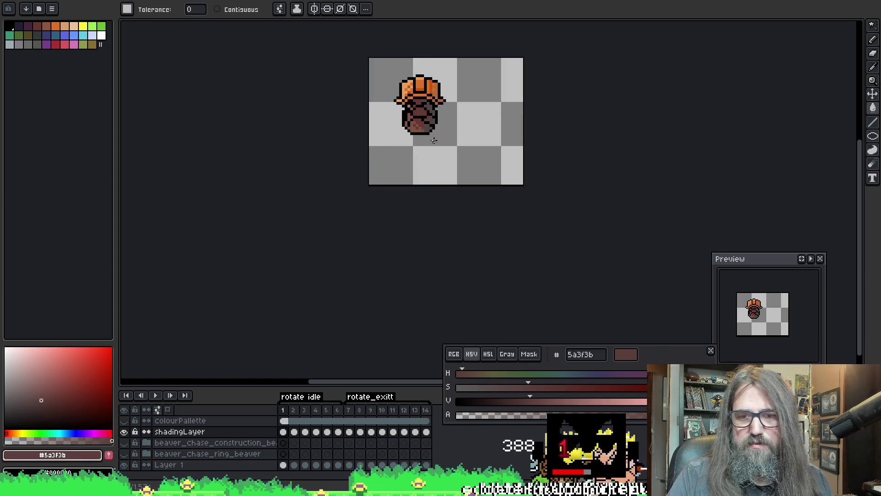
{"action": "key", "text": "ctrl"}
{"action": "key", "text": "ctrl"}
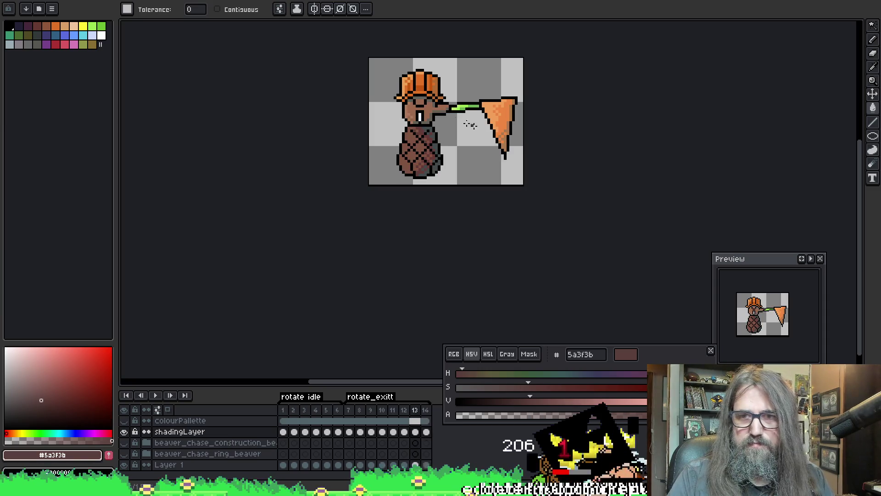
{"action": "scroll", "coordinate": [421, 115], "scroll_direction": "up", "scroll_amount": 2}
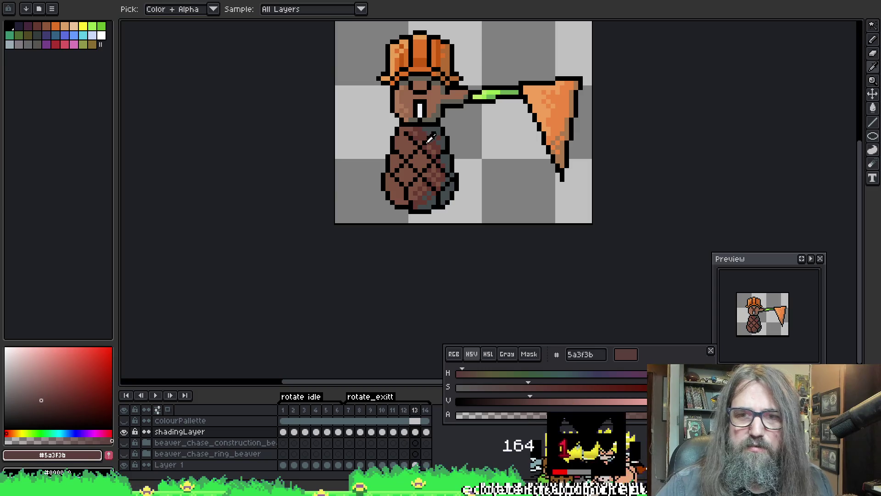
{"action": "left_click", "coordinate": [429, 130], "text": "alt"}
{"action": "left_click", "coordinate": [515, 415]}
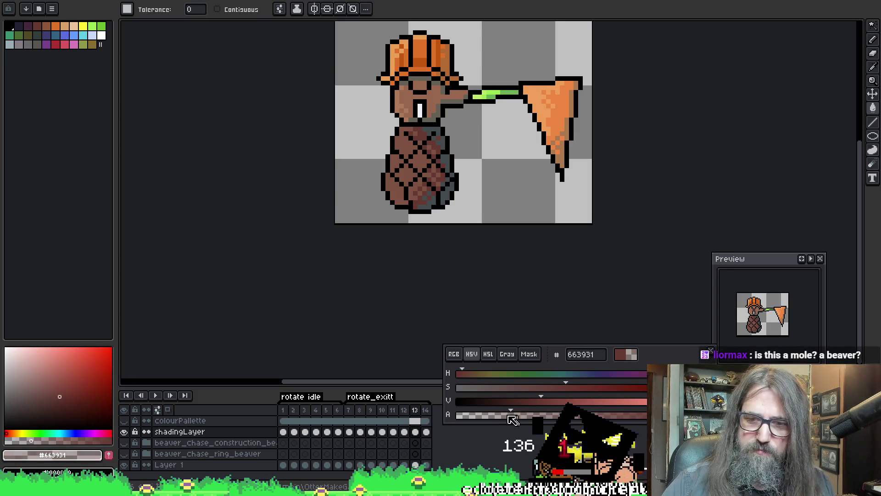
{"action": "key", "text": "ctrl+Right"}
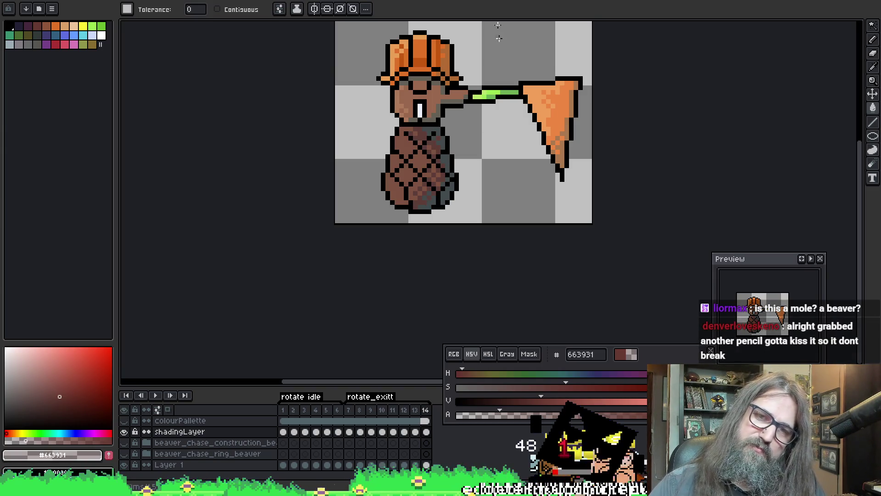
{"action": "left_click", "coordinate": [436, 130], "text": "alt"}
{"action": "key", "text": "ctrl+Left"}
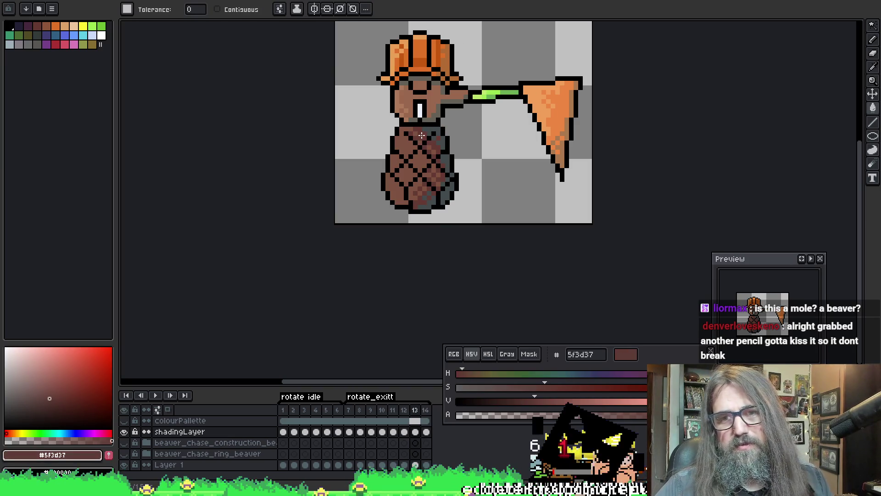
{"action": "key", "text": "ctrl+Left"}
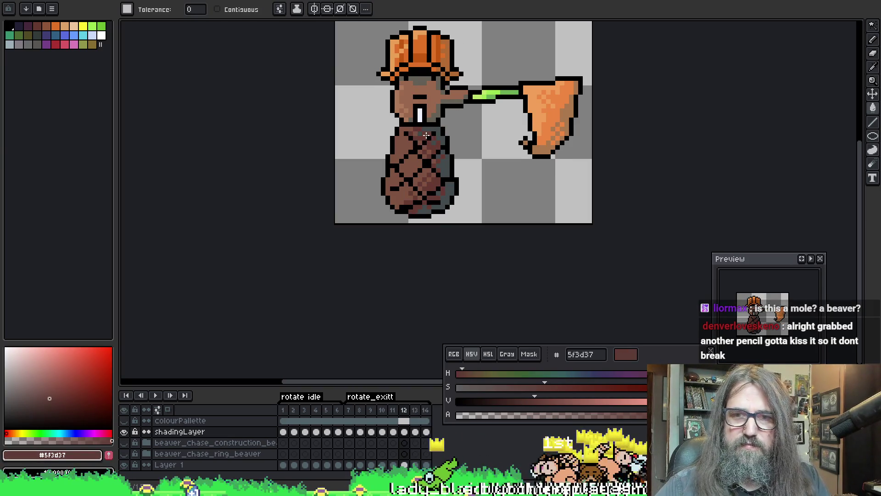
{"action": "key", "text": "ctrl+Left"}
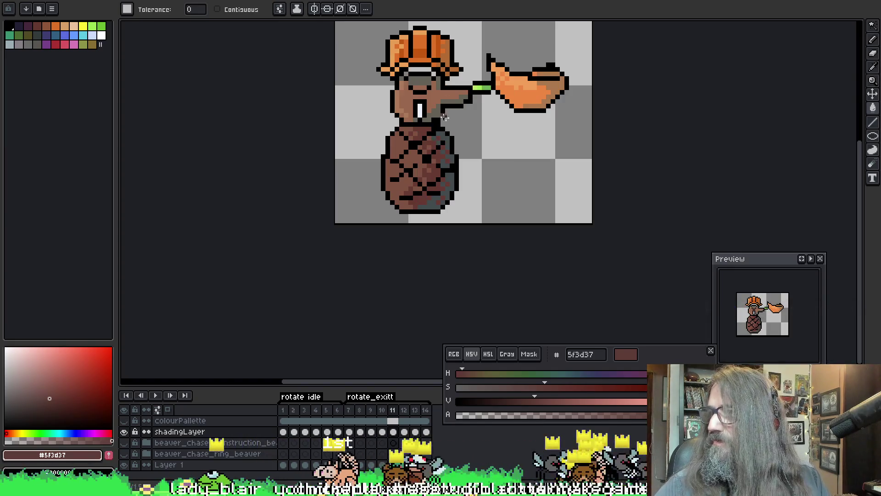
{"action": "left_click_drag", "start_coordinate": [438, 151], "coordinate": [442, 159]}
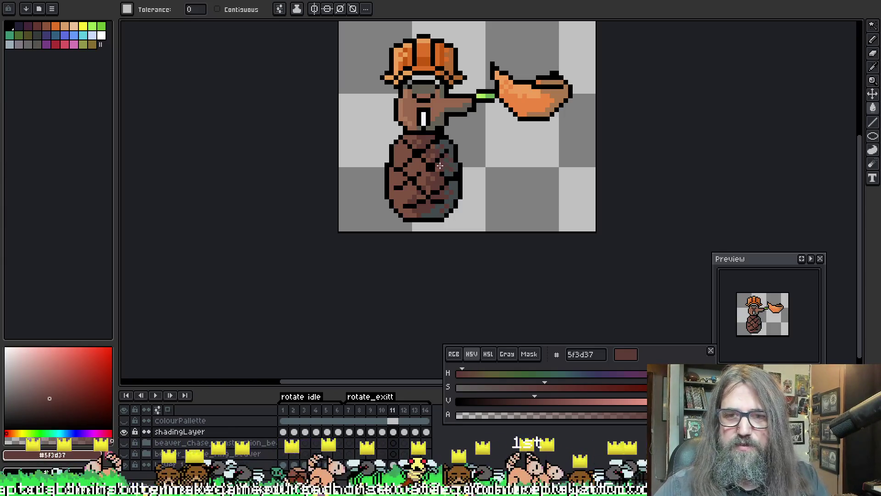
{"action": "key", "text": "ctrl+Left"}
{"action": "key", "text": "Left"}
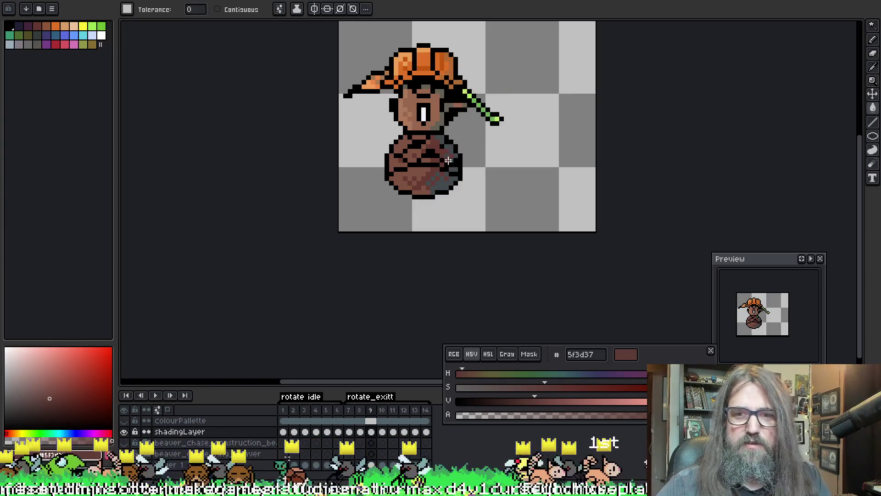
{"action": "key", "text": "Left"}
{"action": "key", "text": "Left"}
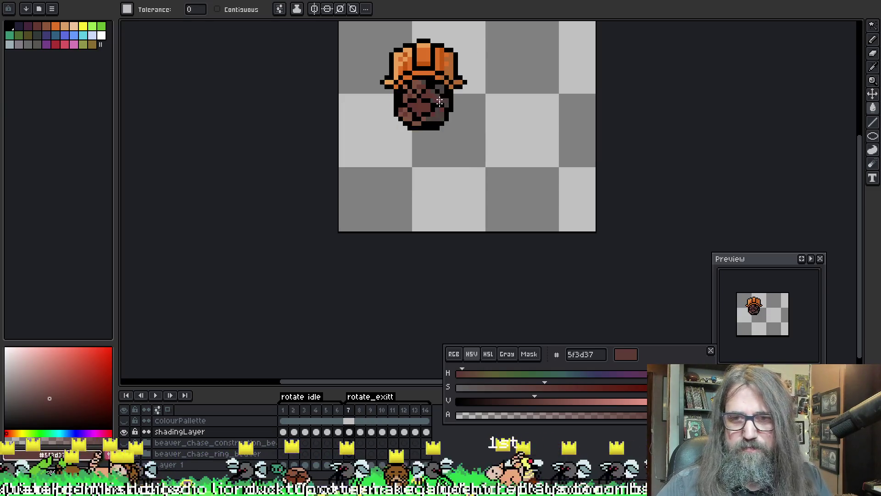
{"action": "key", "text": "Right"}
{"action": "key", "text": "Return"}
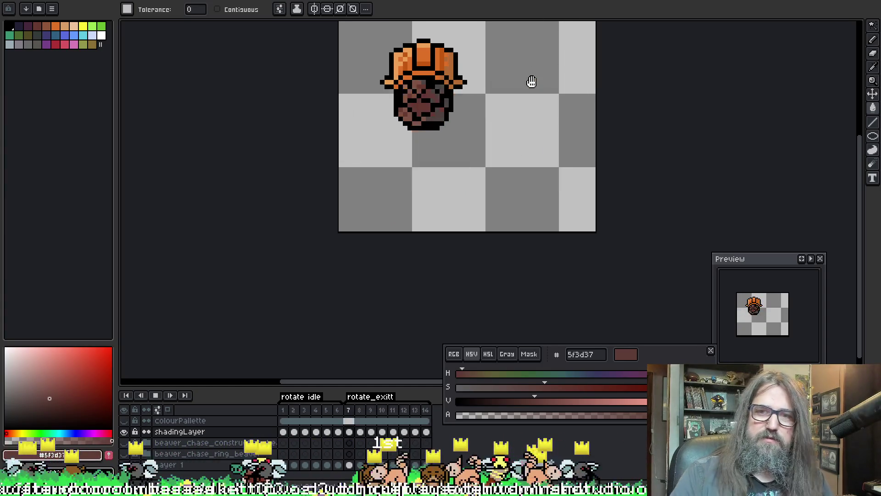
{"action": "key", "text": "Return"}
{"action": "key", "text": "minus"}
{"action": "key", "text": "Return"}
{"action": "key", "text": "minus"}
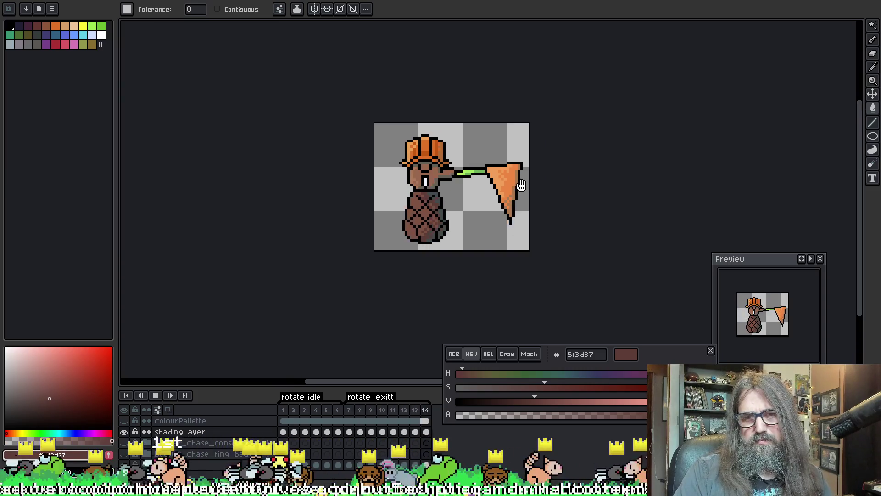
{"action": "key", "text": "minus"}
{"action": "key", "text": "minus"}
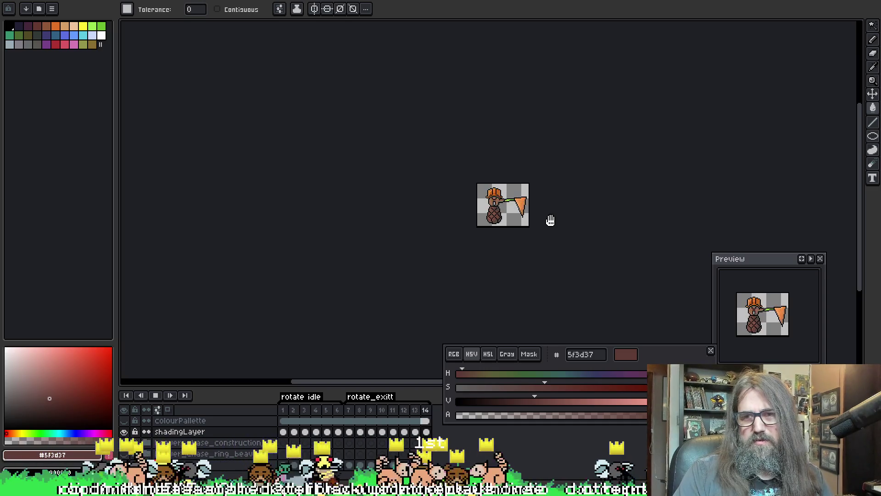
{"action": "scroll", "coordinate": [539, 222], "scroll_direction": "up", "scroll_amount": 2}
{"action": "scroll", "coordinate": [539, 222], "scroll_direction": "down", "scroll_amount": 5}
{"action": "scroll", "coordinate": [533, 224], "scroll_direction": "up", "scroll_amount": 10}
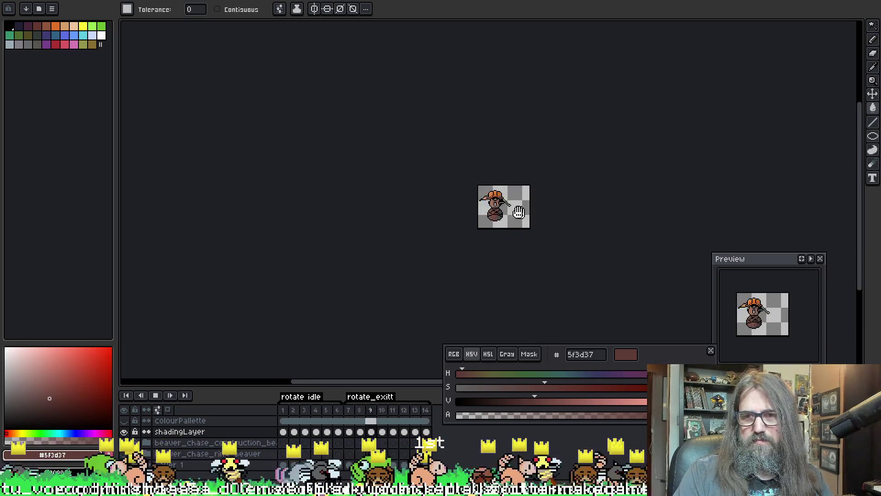
{"action": "key", "text": "Return"}
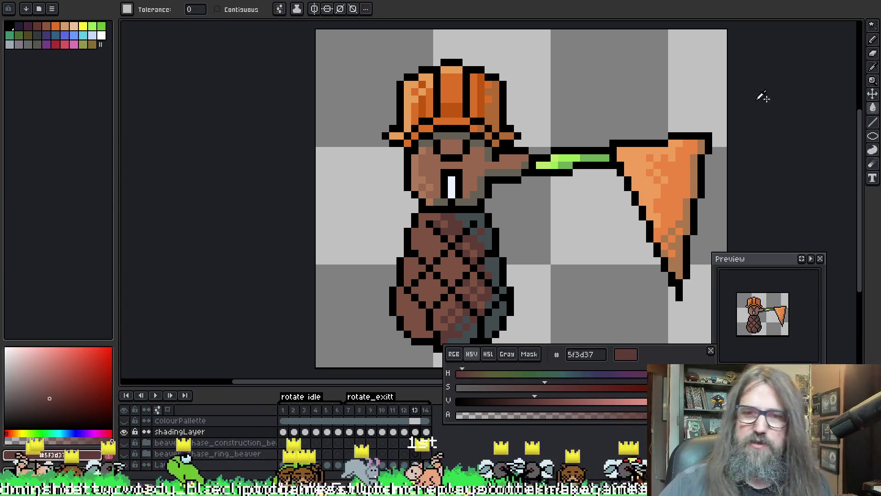
- Eyedrop the light brown of the beaver's face and return to the fill tool
{"action": "key", "text": "i"}
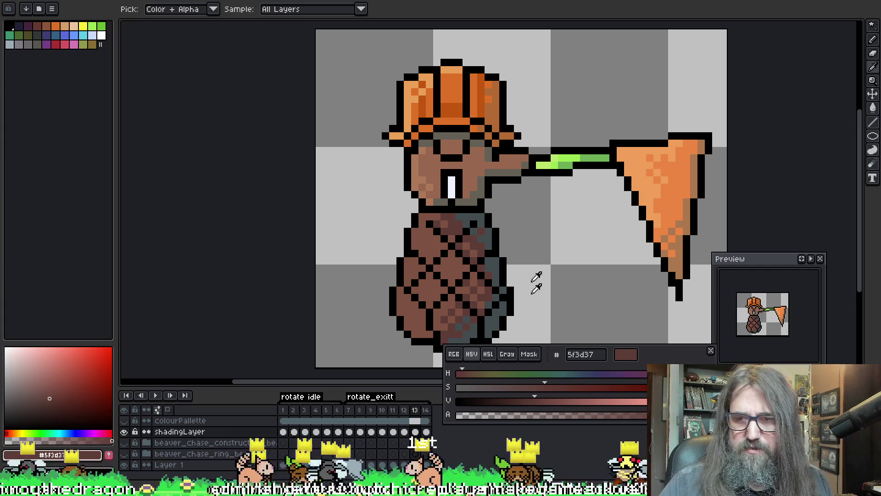
{"action": "key", "text": "g"}
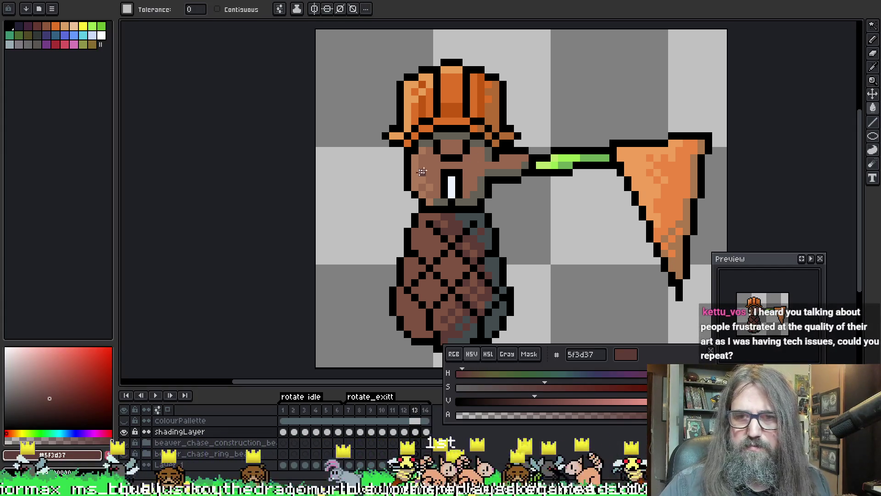
{"action": "key", "text": "i"}
{"action": "left_click", "coordinate": [416, 177]}
{"action": "key", "text": "g"}
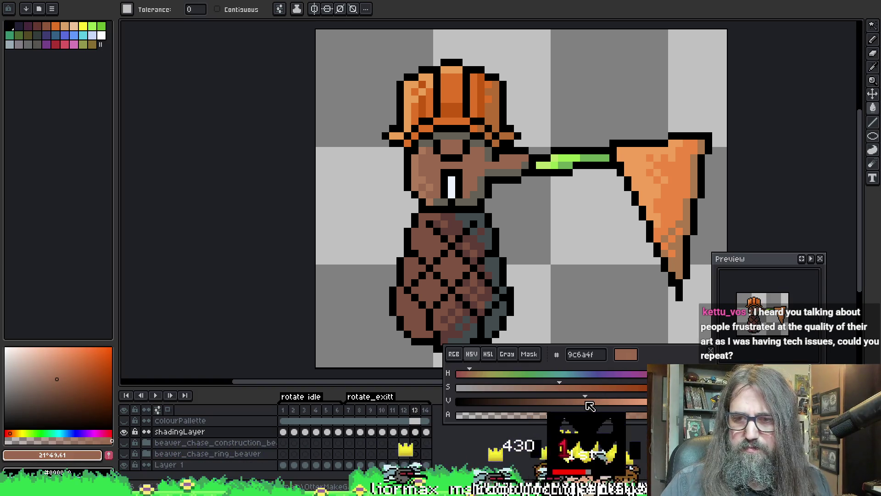
- Adjust the HSV sliders to a redder, more saturated, darker shading brown
{"action": "left_click_drag", "start_coordinate": [586, 402], "coordinate": [611, 402]}
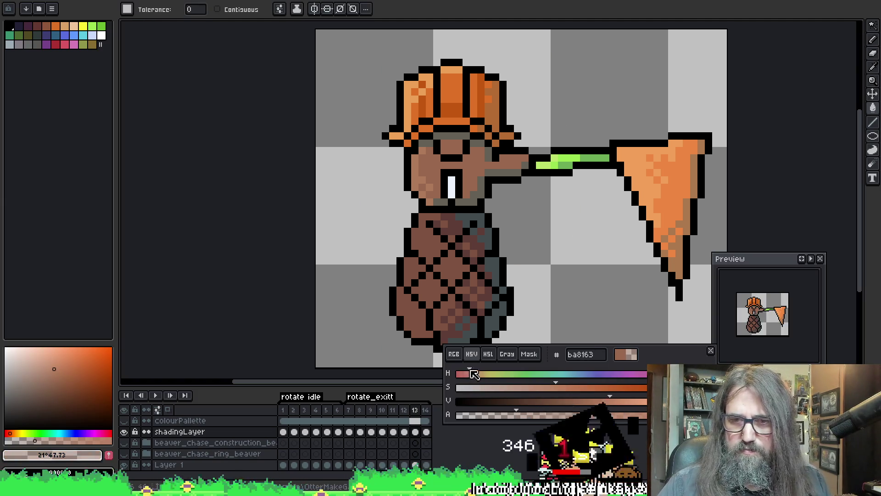
{"action": "left_click", "coordinate": [463, 374]}
{"action": "left_click", "coordinate": [467, 374]}
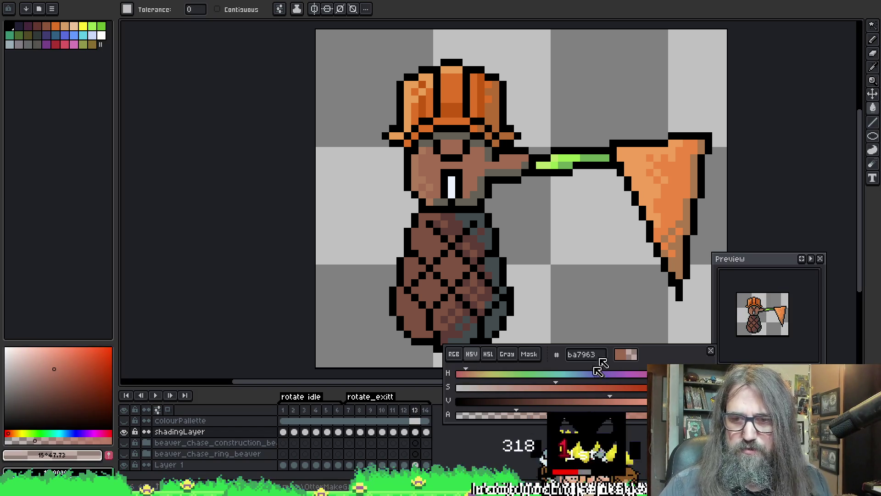
{"action": "left_click", "coordinate": [587, 388]}
{"action": "left_click", "coordinate": [586, 402]}
{"action": "left_click", "coordinate": [581, 402]}
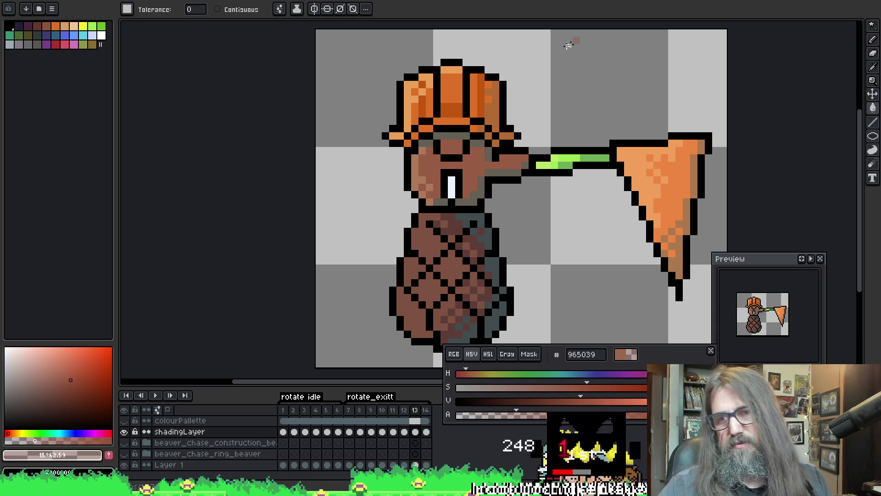
{"action": "scroll", "coordinate": [560, 173], "scroll_direction": "down", "scroll_amount": 2}
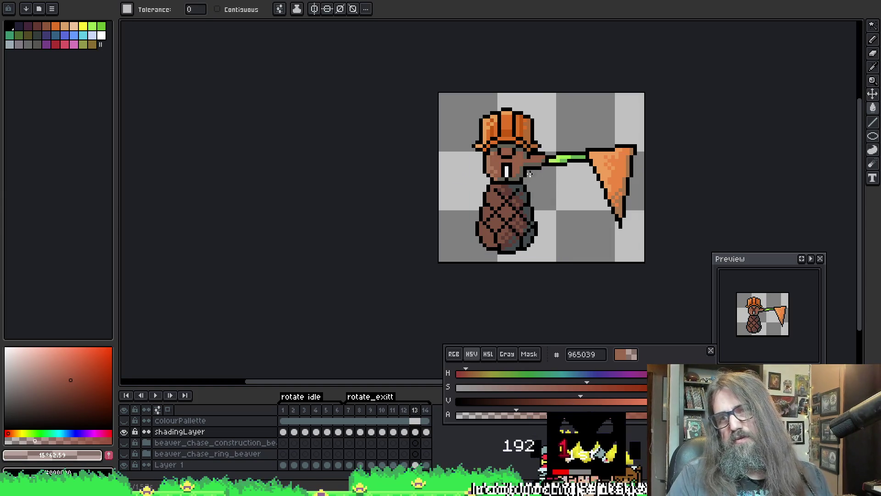
- Sample the face's mid-brown and darken the right-side face shading on head-only frame 1
{"action": "left_click", "coordinate": [518, 160], "text": "alt"}
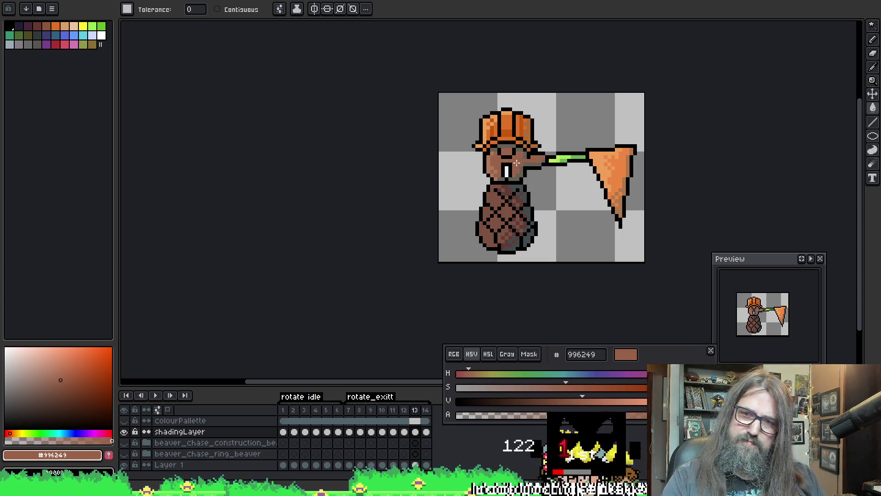
{"action": "key", "text": "Right"}
{"action": "key", "text": "Right"}
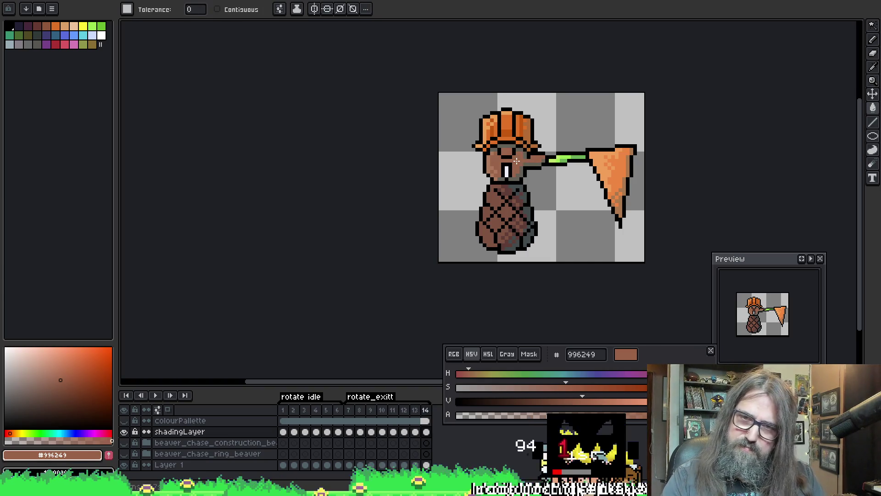
{"action": "key", "text": "ctrl+z"}
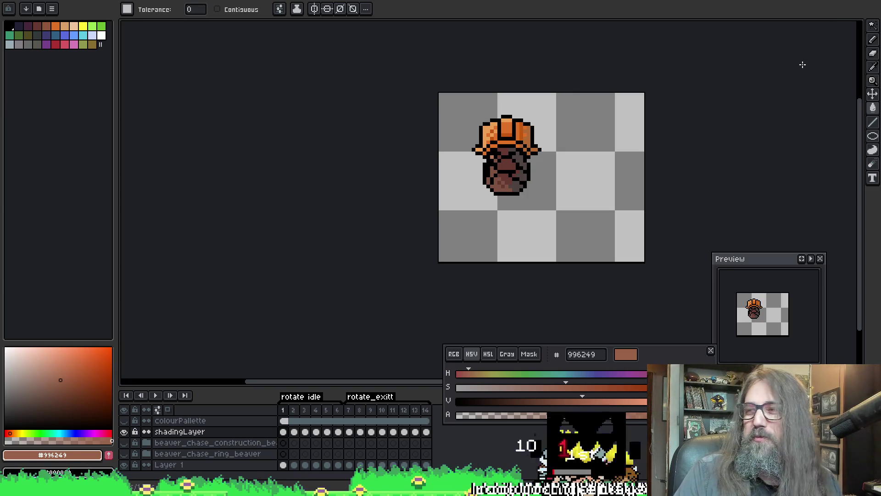
- Step back through the exit frames from 14, comparing frames 8 and 9, and save the sprite
{"action": "scroll", "coordinate": [471, 110], "scroll_direction": "up", "scroll_amount": 1}
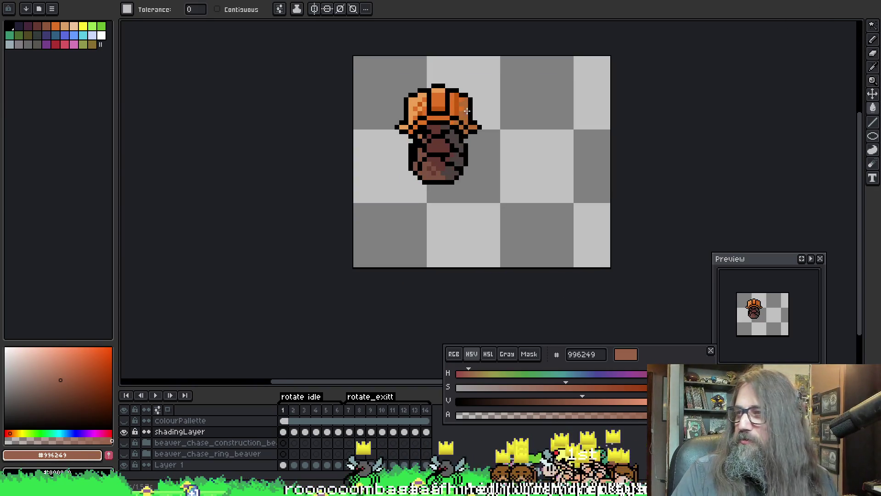
{"action": "key", "text": "Left"}
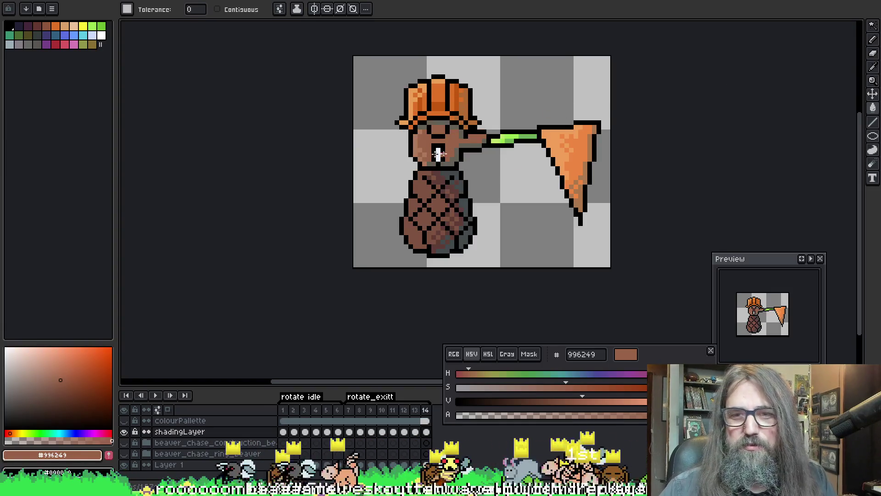
{"action": "key", "text": "Left"}
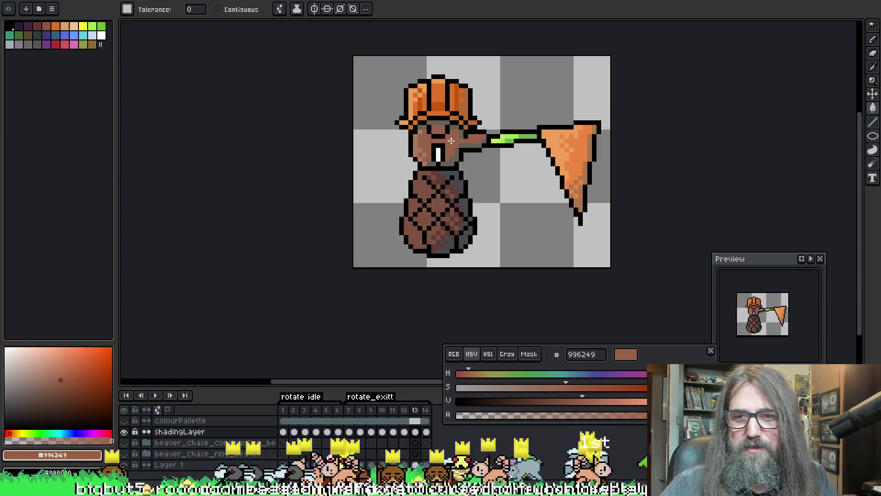
{"action": "key", "text": "Left"}
{"action": "key", "text": "Left"}
{"action": "key", "text": "Left"}
{"action": "key", "text": "Left"}
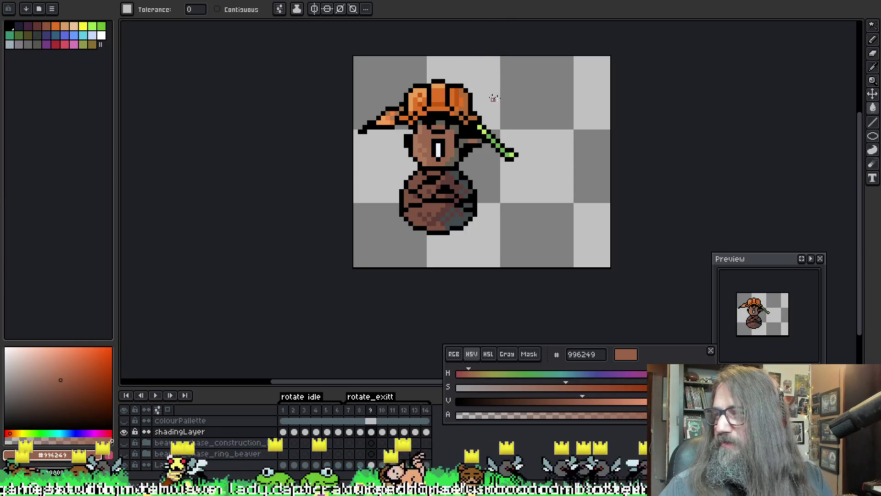
{"action": "key", "text": "Left"}
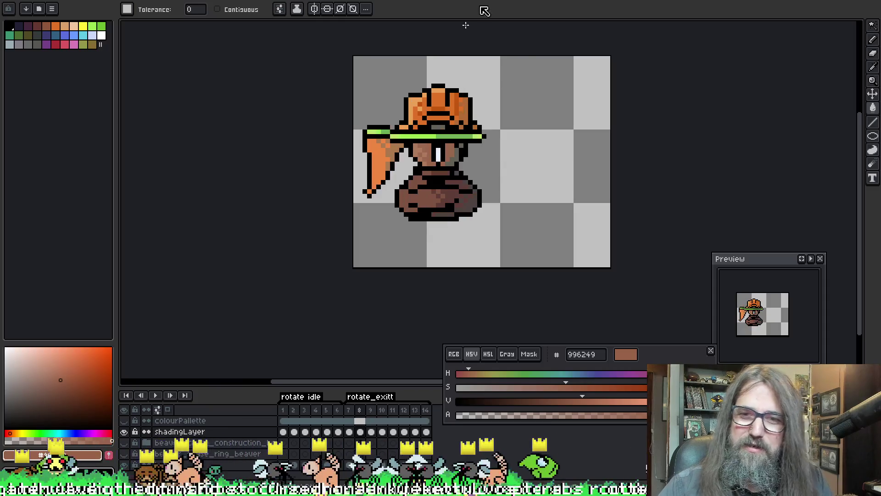
{"action": "key", "text": "Right"}
{"action": "key", "text": "Left"}
{"action": "key", "text": "Right"}
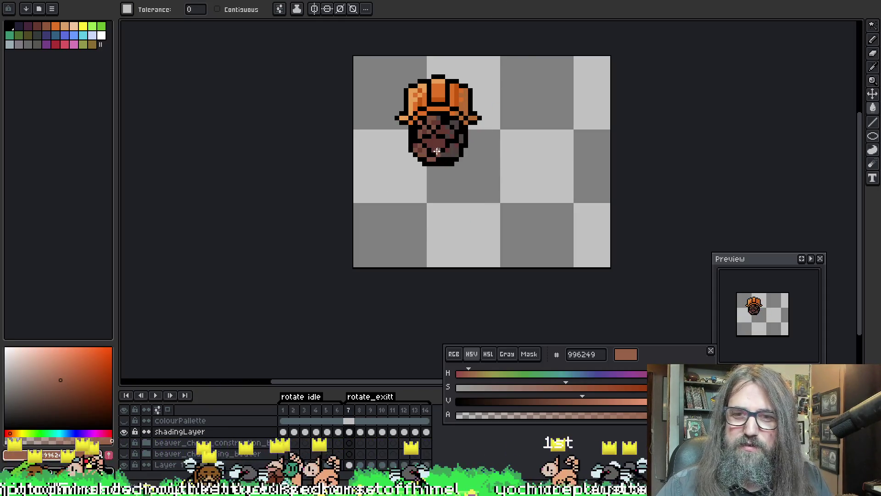
{"action": "key", "text": "Left"}
{"action": "key", "text": "ctrl+s"}
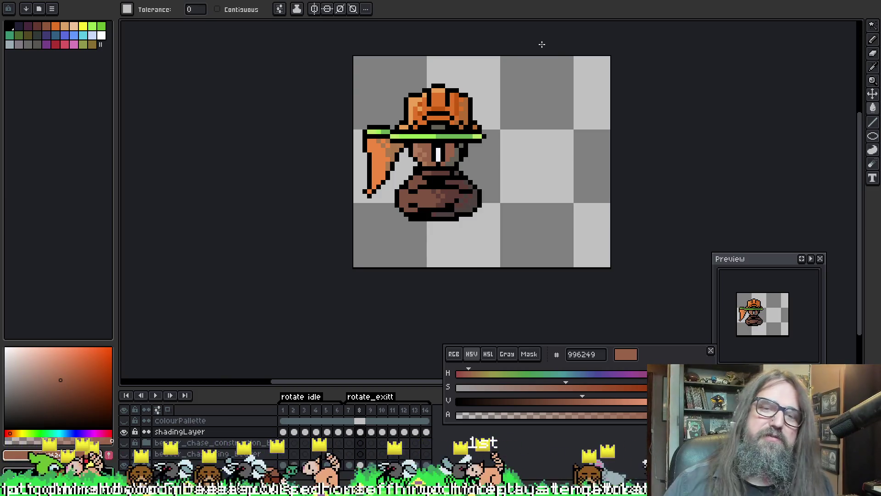
- Recentre the beaver, replay the rotate animation from frame 9, stop it, and save again
{"action": "left_click_drag", "start_coordinate": [451, 164], "coordinate": [407, 196]}
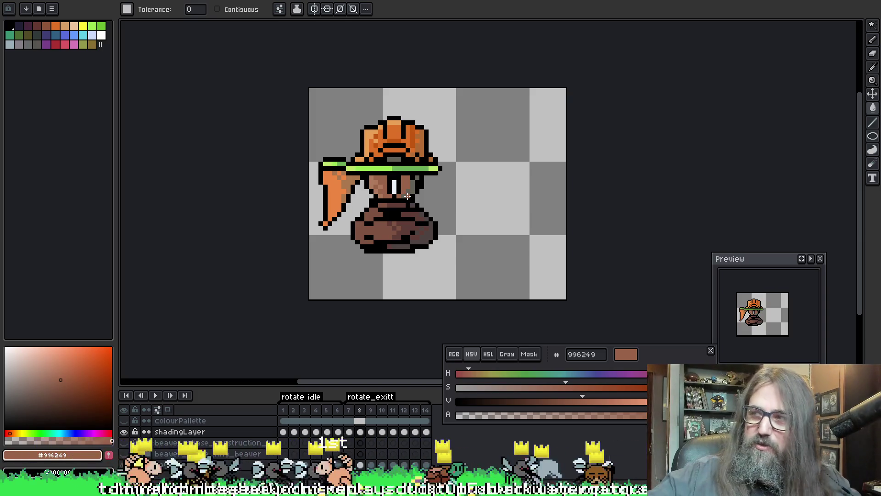
{"action": "left_click_drag", "start_coordinate": [472, 183], "coordinate": [492, 190]}
{"action": "key", "text": "period"}
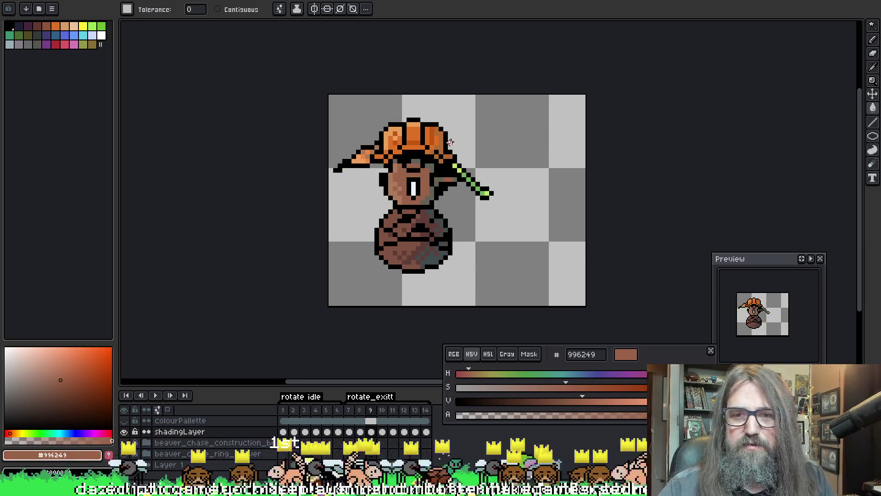
{"action": "key", "text": "Return"}
{"action": "scroll", "coordinate": [518, 43], "scroll_direction": "down", "scroll_amount": 4}
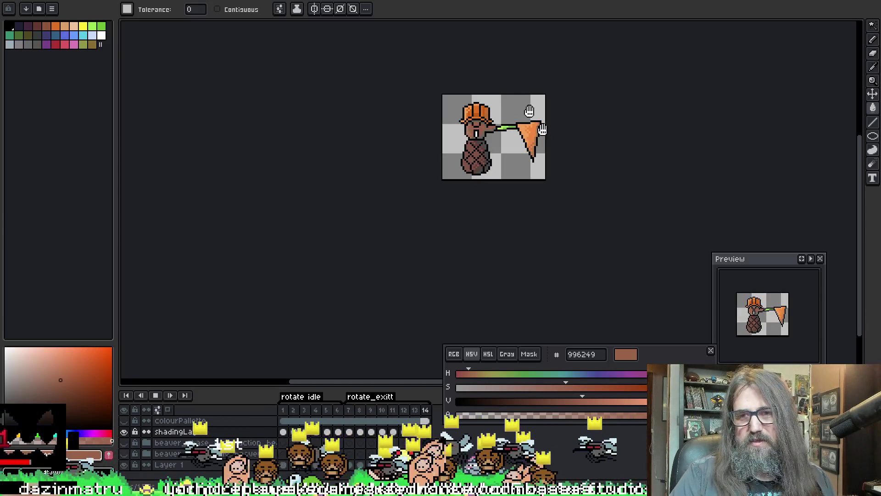
{"action": "left_click_drag", "start_coordinate": [574, 134], "coordinate": [478, 187]}
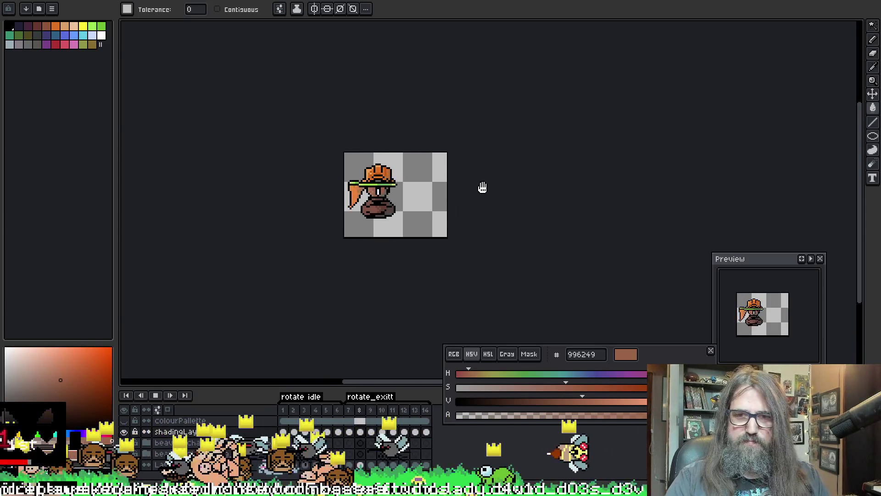
{"action": "key", "text": "Return"}
{"action": "key", "text": "Return"}
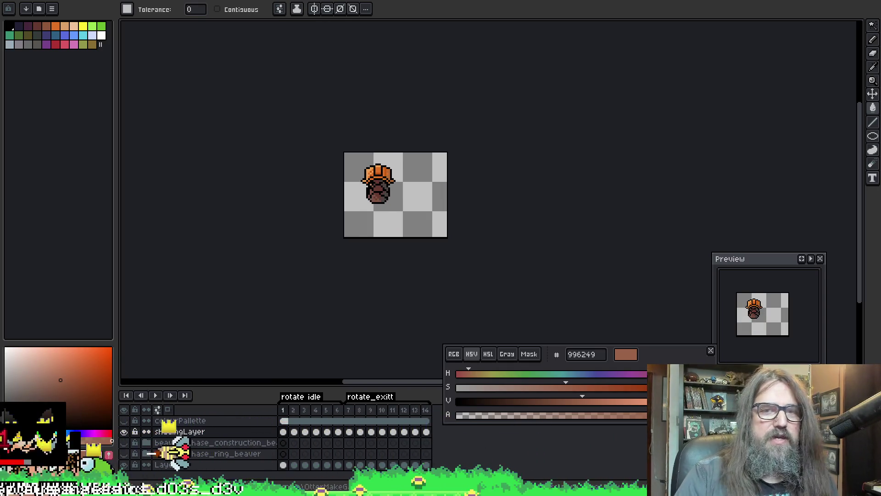
{"action": "key", "text": "ctrl+s"}
{"action": "left_click", "coordinate": [34, 5]}
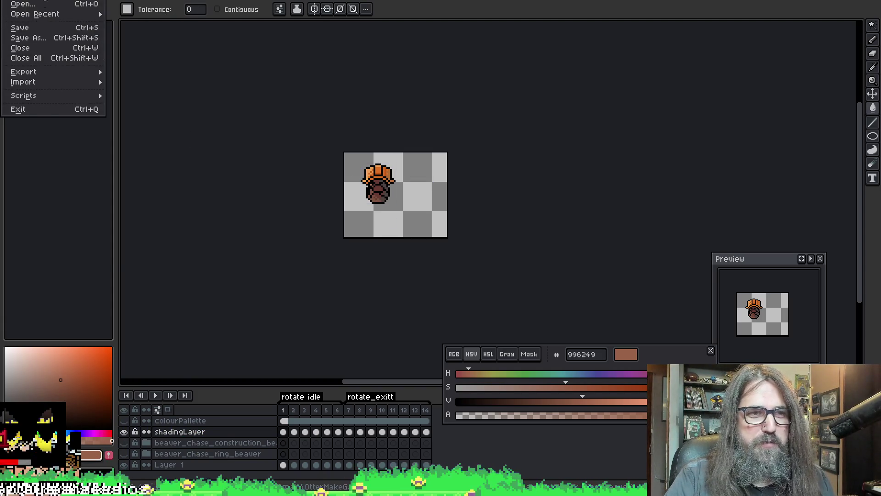
{"action": "mouse_move", "coordinate": [33, 1]}
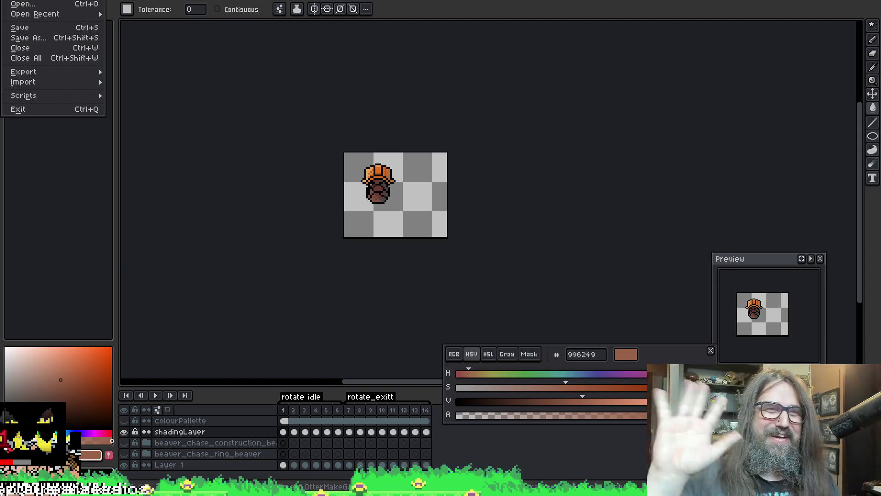
{"action": "mouse_move", "coordinate": [51, 73]}
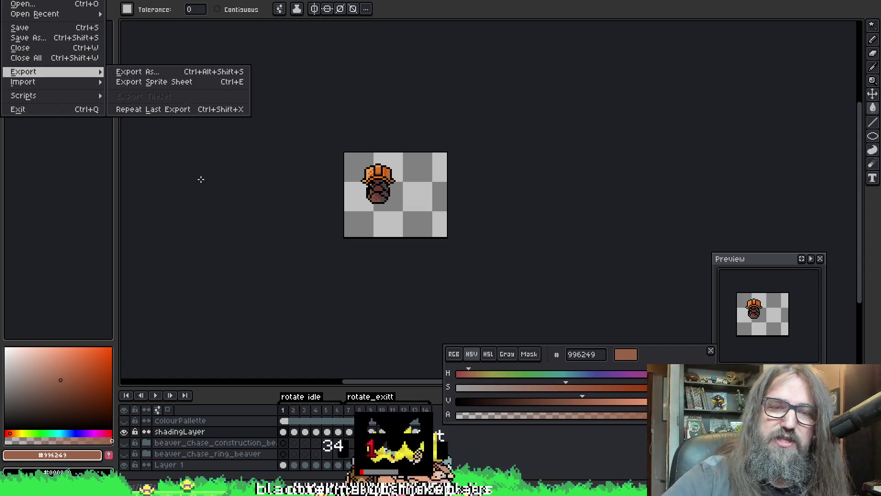
{"action": "left_click", "coordinate": [620, 153]}
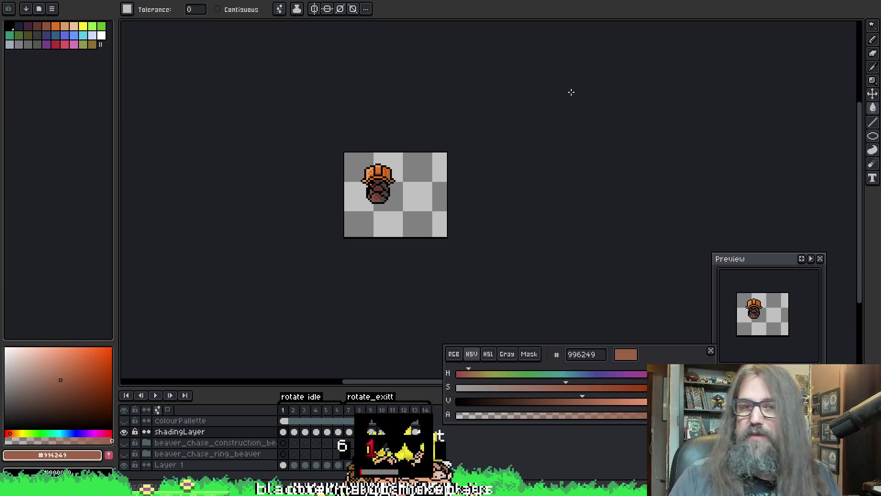
- Save the beaver sprite file
{"action": "scroll", "coordinate": [530, 108], "scroll_direction": "up", "scroll_amount": 2}
{"action": "scroll", "coordinate": [435, 191], "scroll_direction": "down", "scroll_amount": 1}
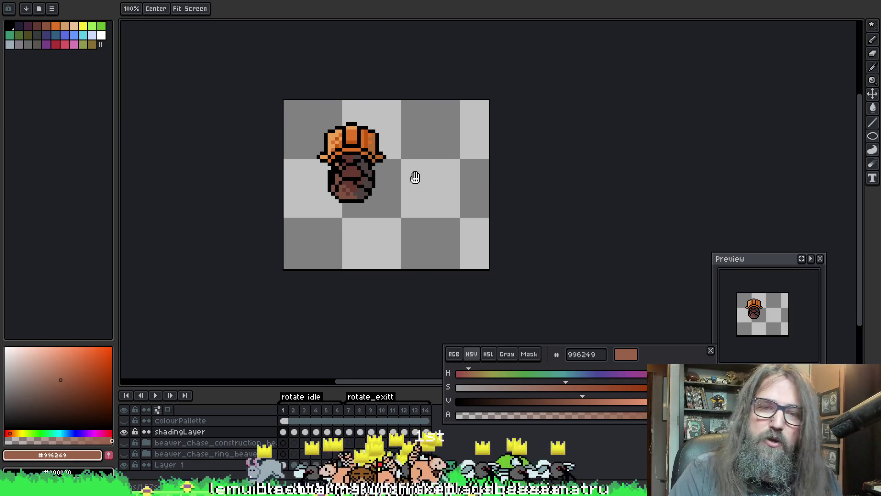
{"action": "key", "text": "ctrl+s"}
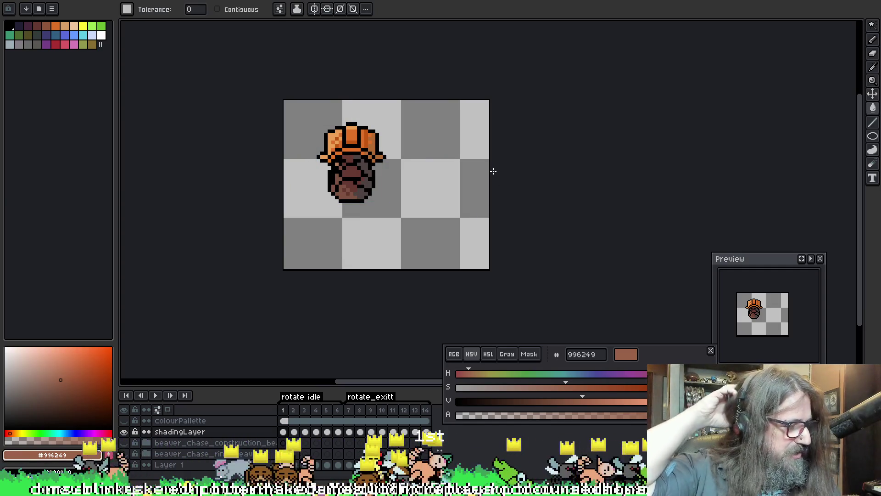
- Play the animation to check it, stopping on frames 11 and 14, then bring up Export As
{"action": "key", "text": "Return"}
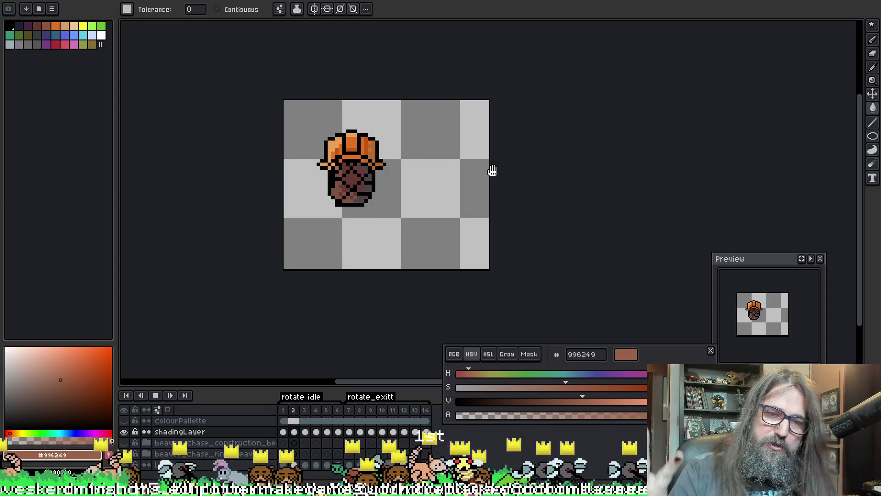
{"action": "scroll", "coordinate": [486, 209], "scroll_direction": "down", "scroll_amount": 1}
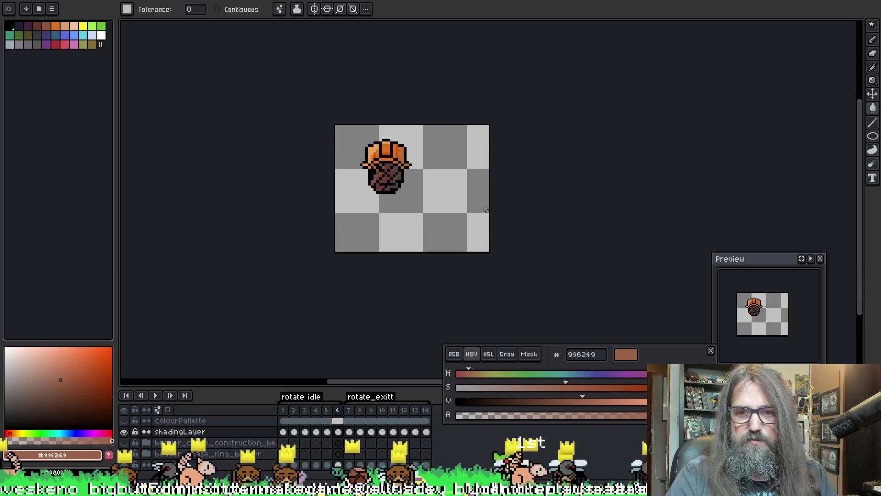
{"action": "key", "text": "Return"}
{"action": "key", "text": "Right"}
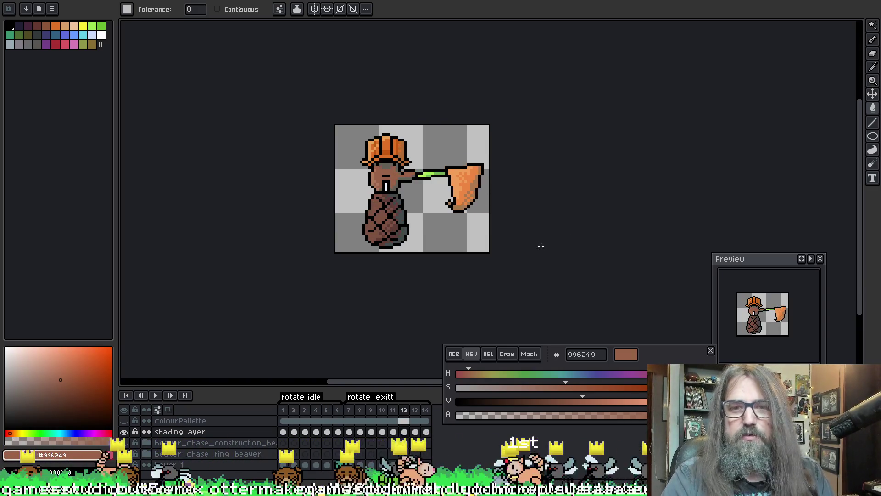
{"action": "key", "text": "Return"}
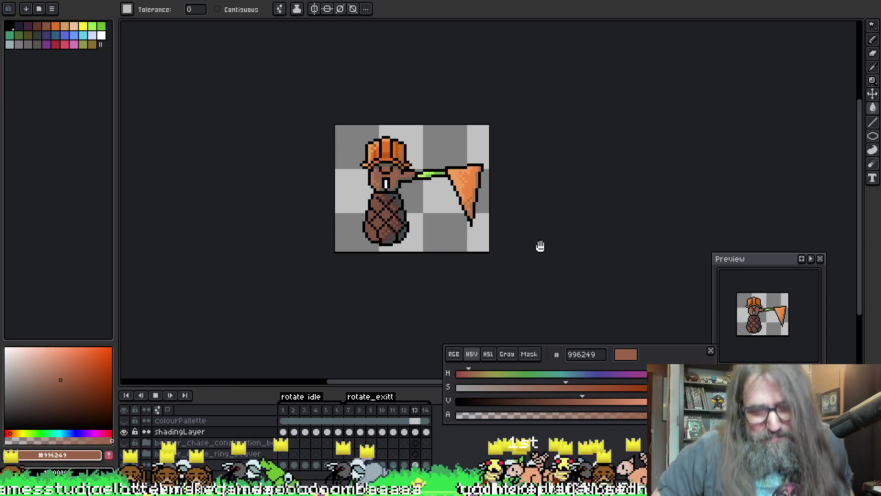
{"action": "key", "text": "Return"}
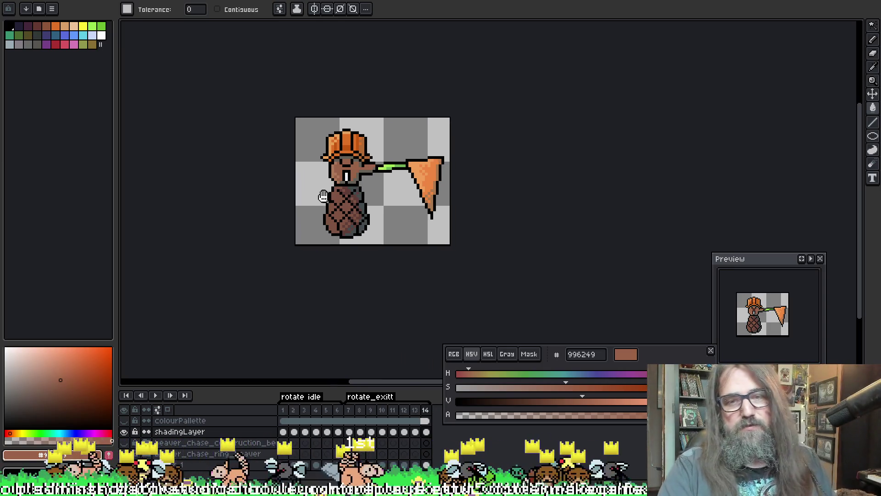
{"action": "key", "text": "ctrl+alt+shift+s"}
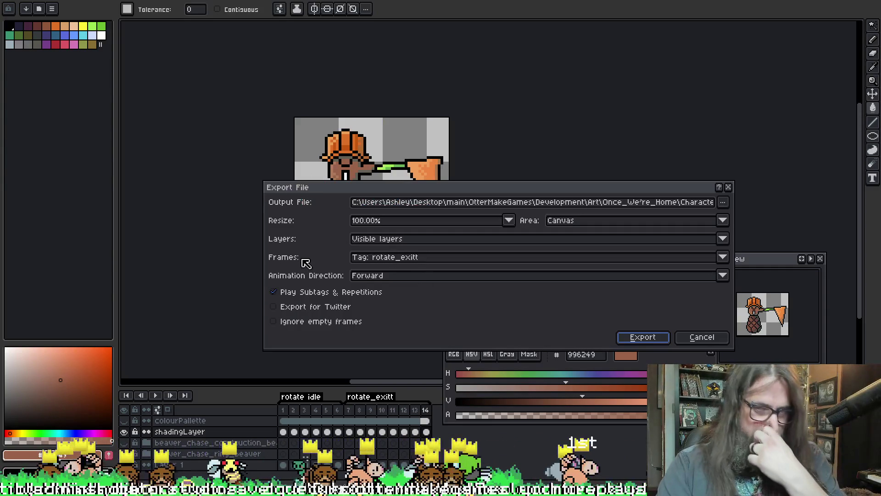
- Set the output to park_ring_beaver_float_idle_01.png in the park_ring_beaver_idle folder, replacing existing PNGs
{"action": "left_click", "coordinate": [724, 207]}
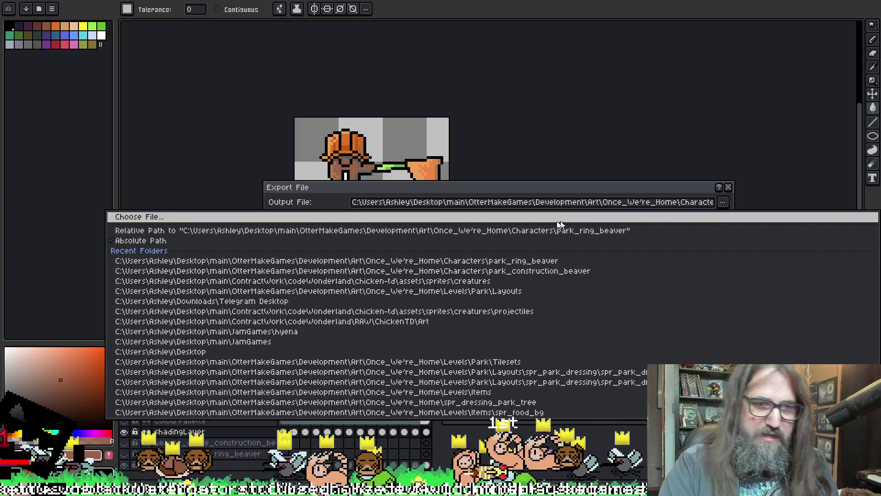
{"action": "left_click", "coordinate": [569, 220]}
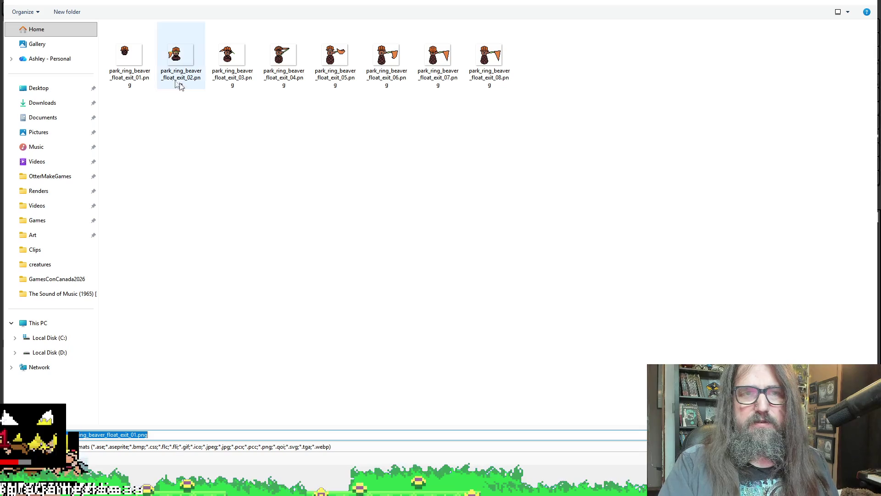
{"action": "key", "text": "alt+Up"}
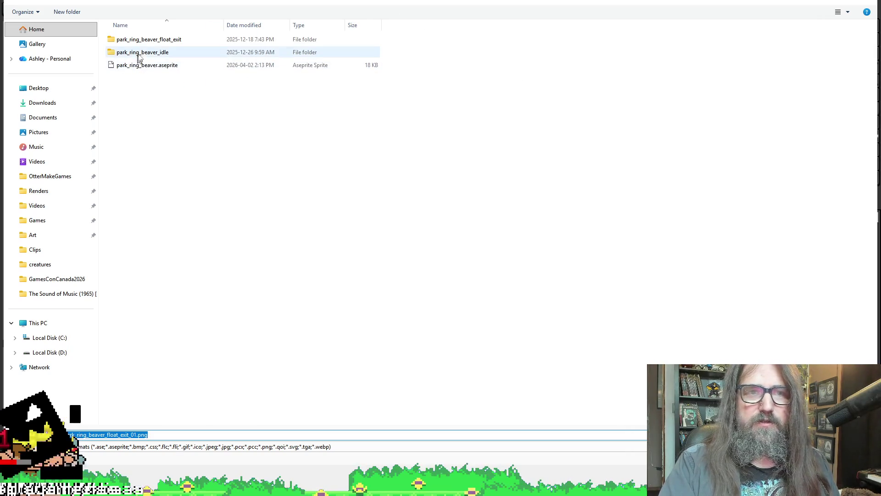
{"action": "double_click", "coordinate": [143, 52]}
{"action": "left_click", "coordinate": [138, 59]}
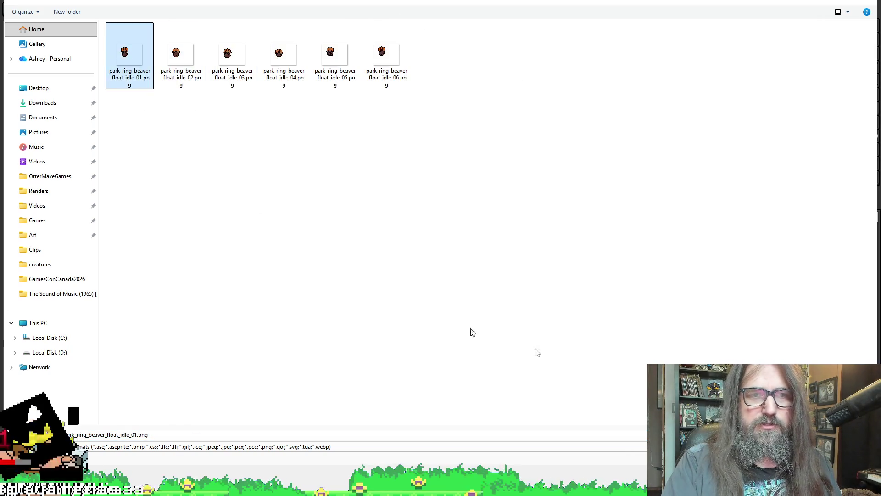
{"action": "key", "text": "Return"}
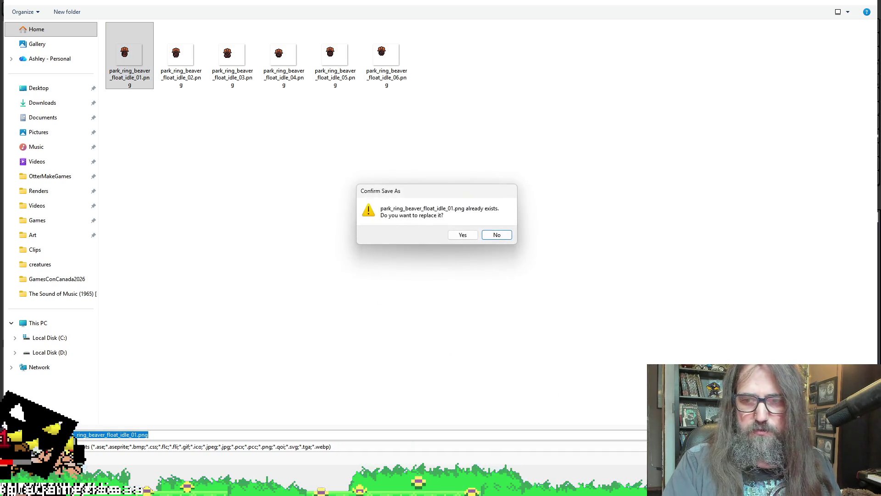
{"action": "left_click", "coordinate": [462, 234]}
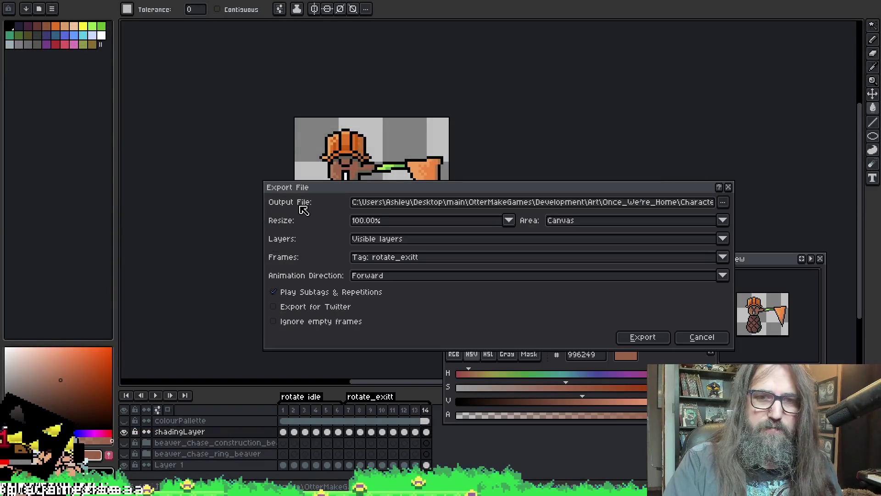
- Set Frames to the rotate_idle tag and export the frames
{"action": "left_click", "coordinate": [399, 259]}
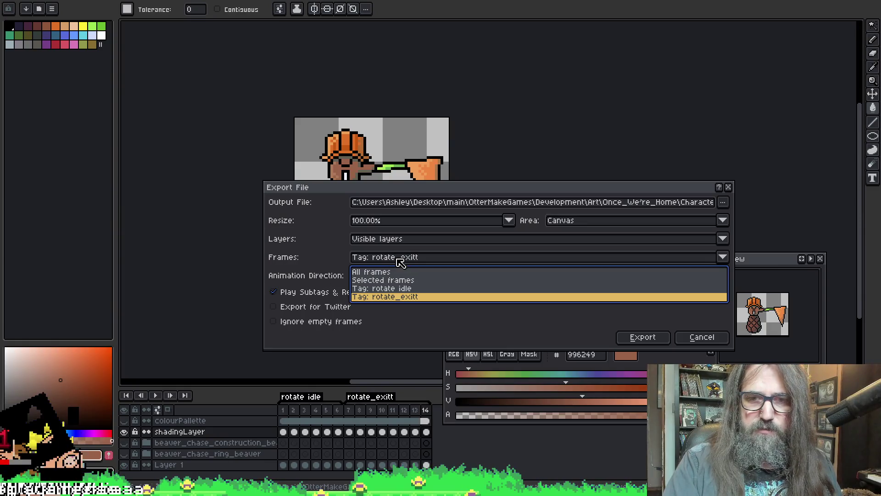
{"action": "left_click", "coordinate": [399, 288]}
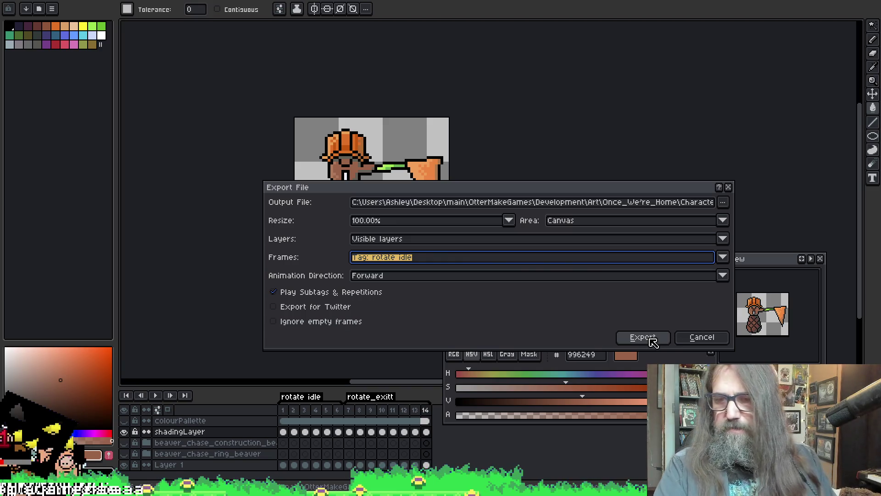
{"action": "left_click", "coordinate": [651, 339]}
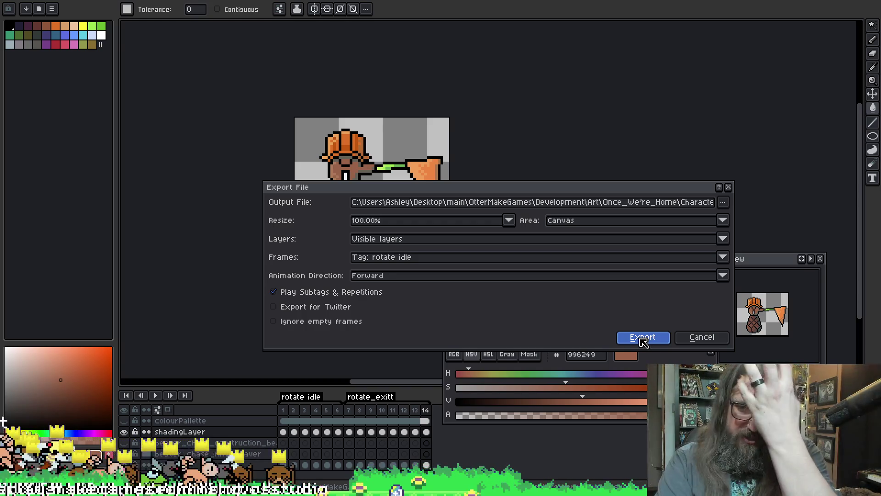
{"action": "left_click", "coordinate": [643, 339]}
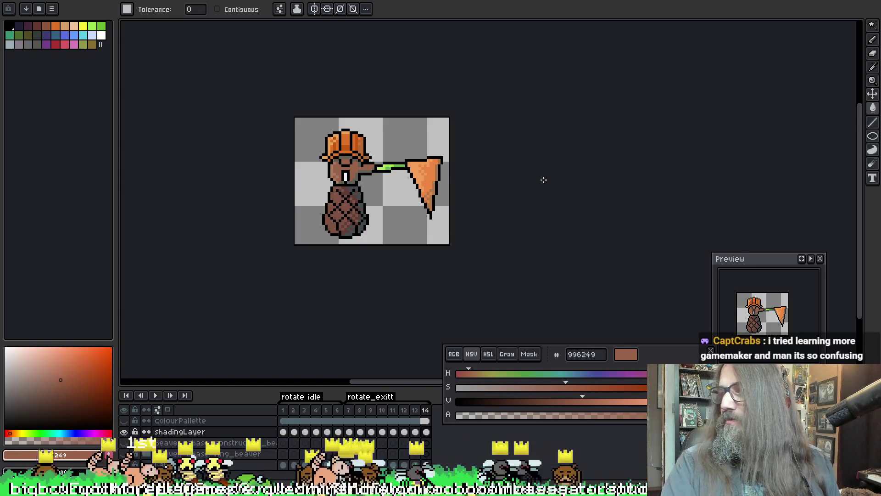
- Nudge the canvas view and reopen the Export File dialog with Ctrl+Alt+Shift+S
{"action": "left_click_drag", "start_coordinate": [537, 197], "coordinate": [510, 170]}
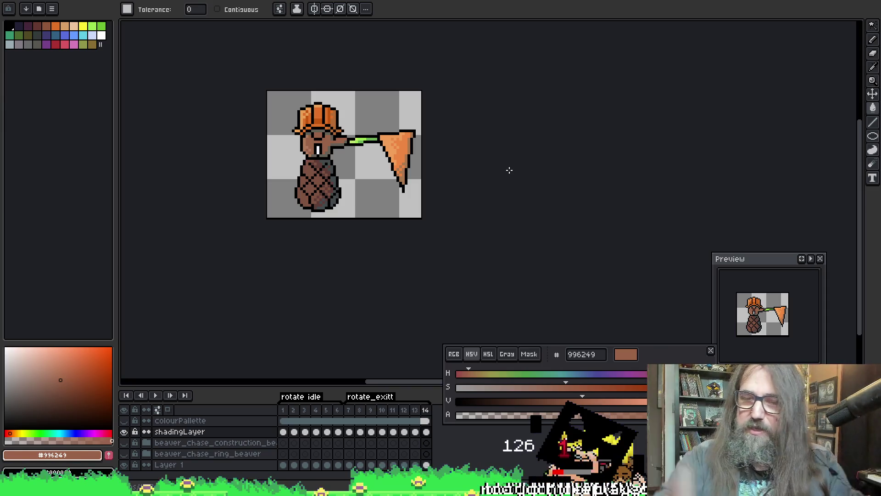
{"action": "key", "text": "ctrl+alt+shift+s"}
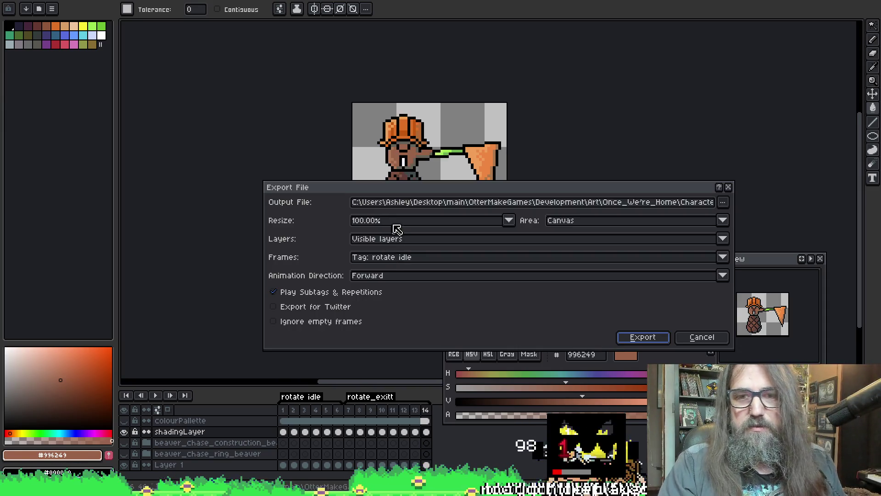
- Switch Frames to Tag: rotate_exitt and export those frames
{"action": "left_click", "coordinate": [390, 258]}
{"action": "left_click", "coordinate": [395, 297]}
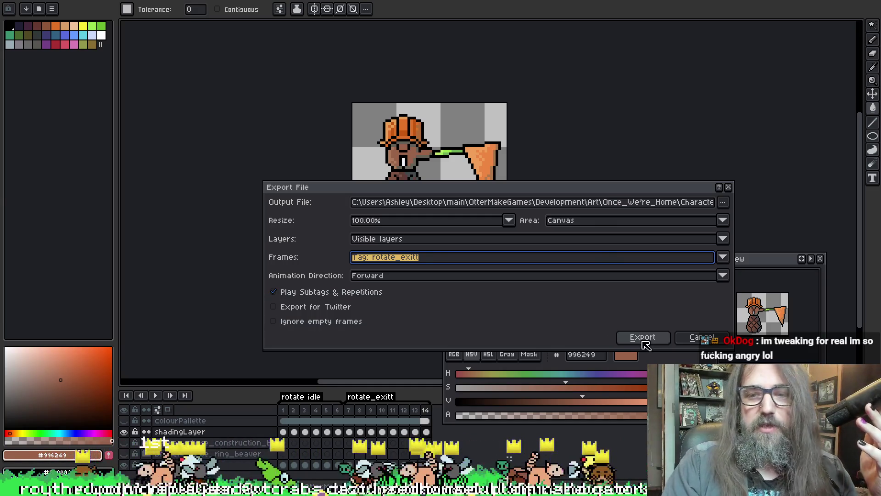
{"action": "left_click", "coordinate": [643, 337]}
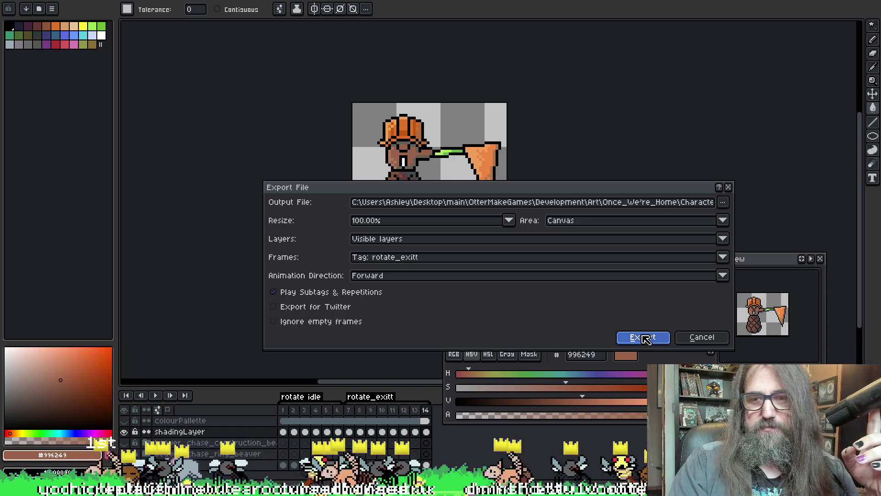
{"action": "left_click", "coordinate": [644, 337]}
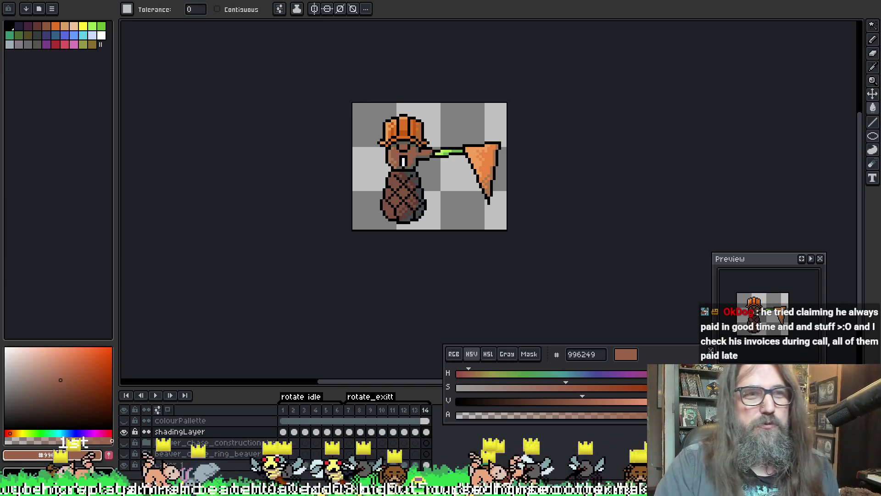
{"action": "key", "text": "alt+f"}
{"action": "mouse_move", "coordinate": [34, 14]}
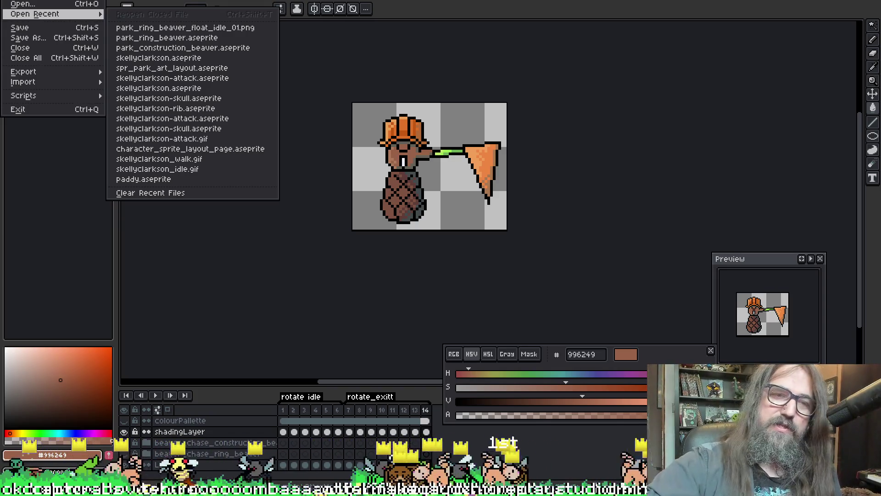
{"action": "left_click", "coordinate": [259, 268]}
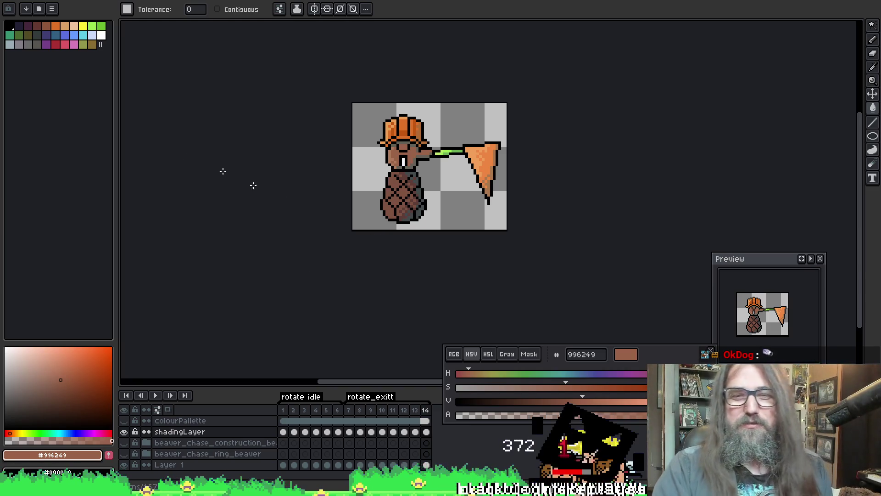
- Pan around the beaver sprite, save the .aseprite file, and return to the Paint Bucket tool
{"action": "scroll", "coordinate": [251, 168], "scroll_direction": "up", "scroll_amount": 3}
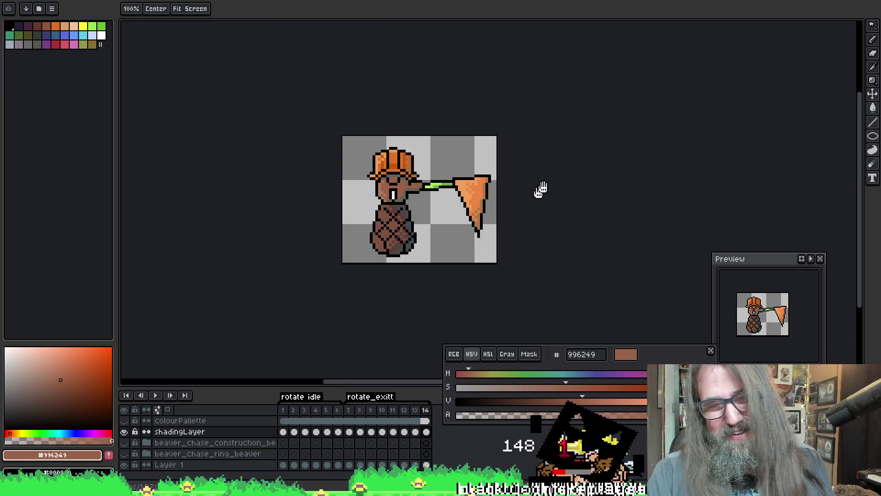
{"action": "left_click_drag", "start_coordinate": [541, 189], "coordinate": [503, 200]}
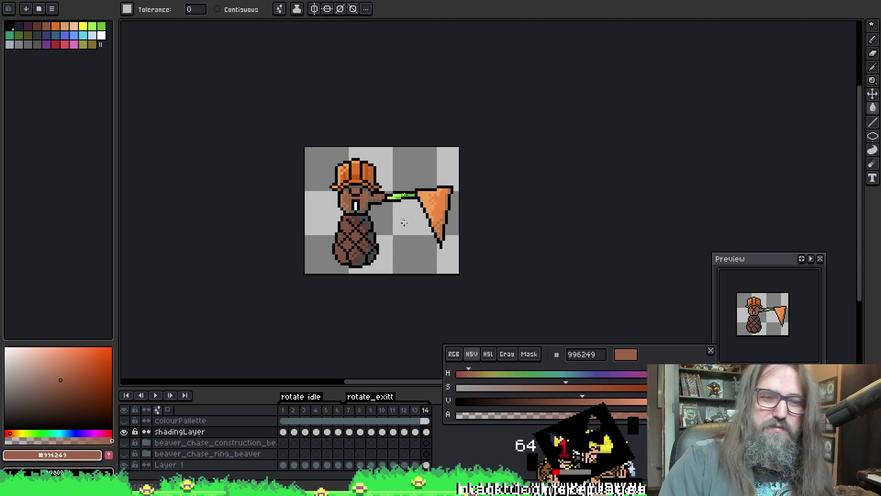
{"action": "left_click_drag", "start_coordinate": [385, 158], "coordinate": [379, 167]}
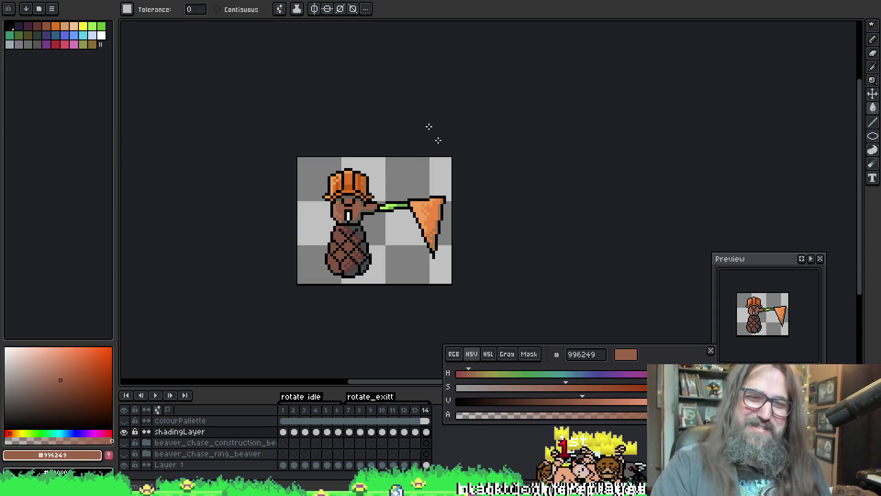
{"action": "left_click_drag", "start_coordinate": [429, 103], "coordinate": [433, 101]}
{"action": "scroll", "coordinate": [367, 114], "scroll_direction": "up", "scroll_amount": 1}
{"action": "scroll", "coordinate": [397, 126], "scroll_direction": "down", "scroll_amount": 1}
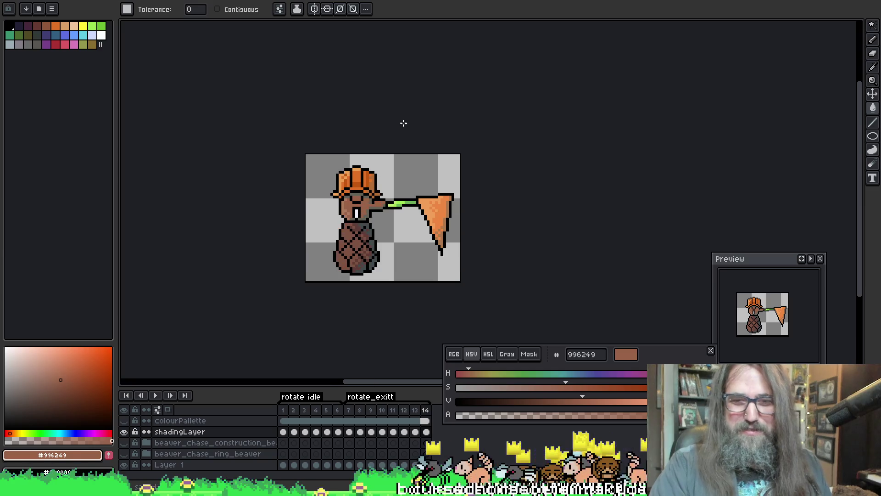
{"action": "key", "text": "v"}
{"action": "key", "text": "ctrl+s"}
{"action": "key", "text": "g"}
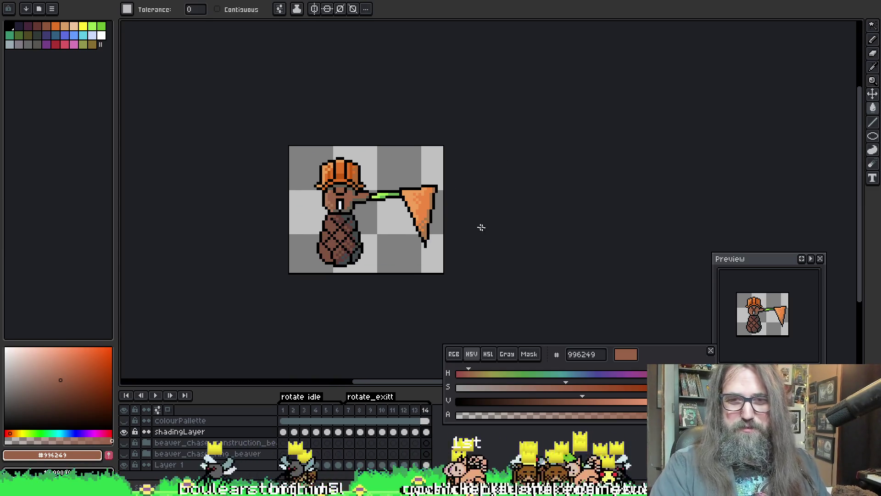
- Go to frame 14 in the timeline and recentre the canvas
{"action": "left_click", "coordinate": [349, 410]}
{"action": "left_click", "coordinate": [426, 411]}
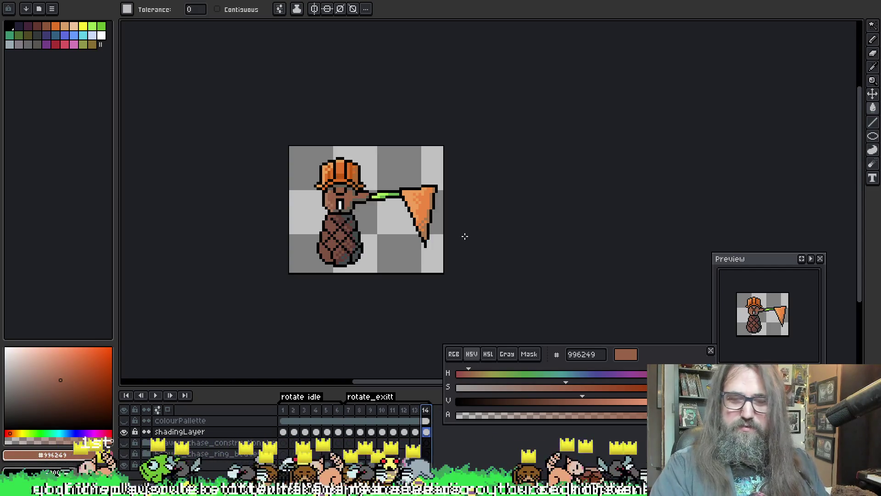
{"action": "left_click_drag", "start_coordinate": [463, 222], "coordinate": [454, 195]}
- Re-export the rotate_exitt frames and switch over to the Marduk GameMaker project
{"action": "key", "text": "ctrl+alt+shift+s"}
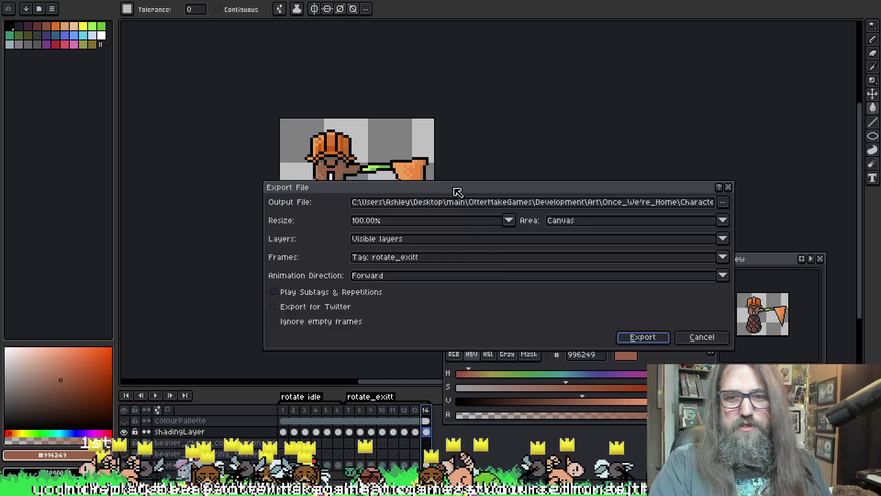
{"action": "left_click", "coordinate": [636, 339]}
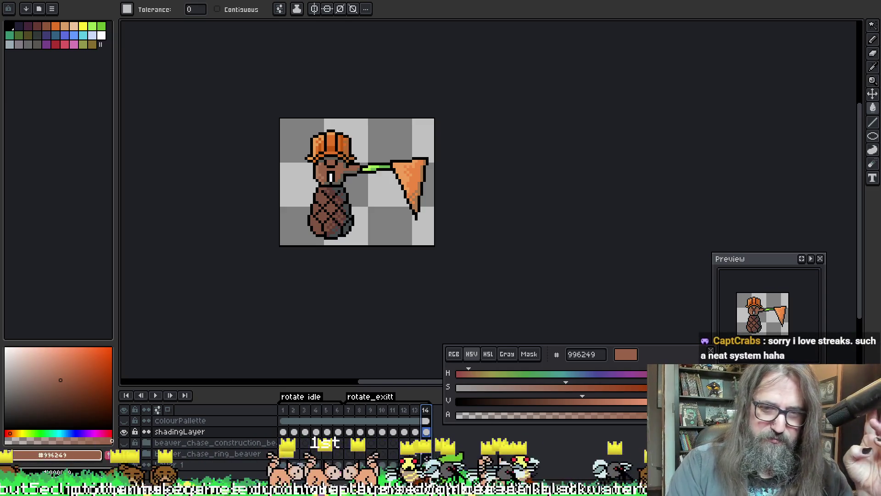
{"action": "mouse_move", "coordinate": [318, 489]}
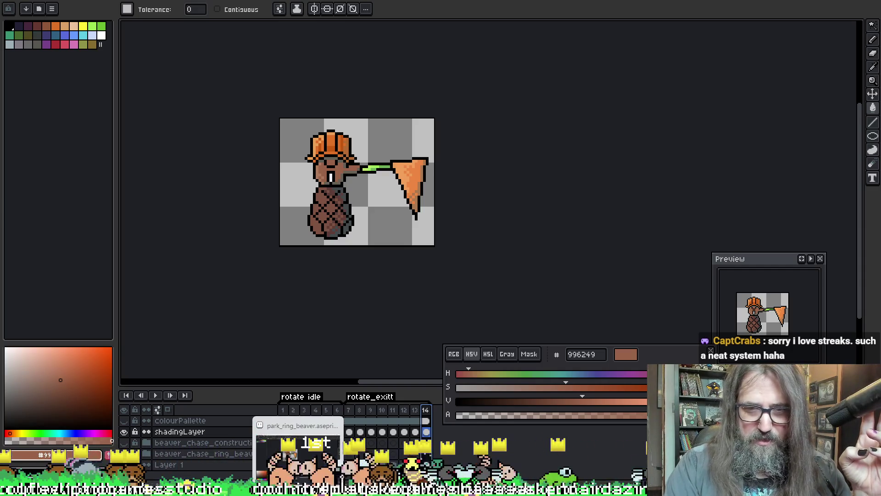
{"action": "left_click", "coordinate": [318, 443]}
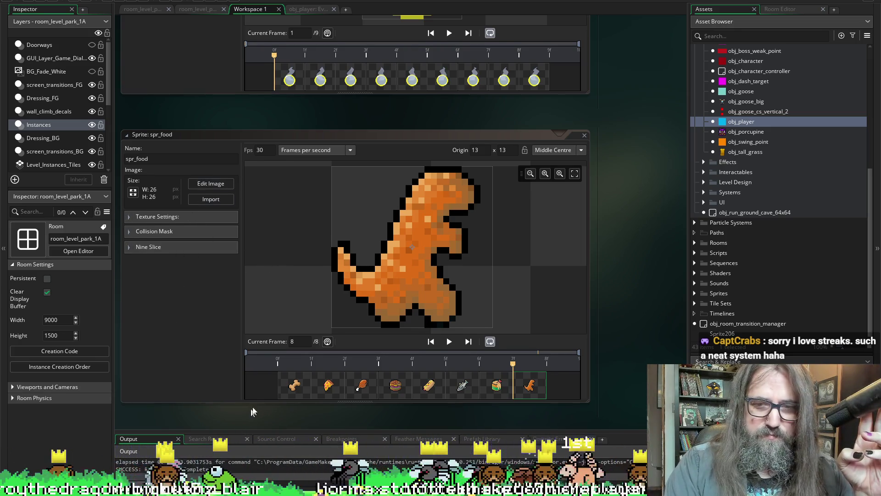
- Pan the Marduk workspace to bring the spr_food sprite and object event windows into view
{"action": "left_click_drag", "start_coordinate": [260, 411], "coordinate": [277, 386]}
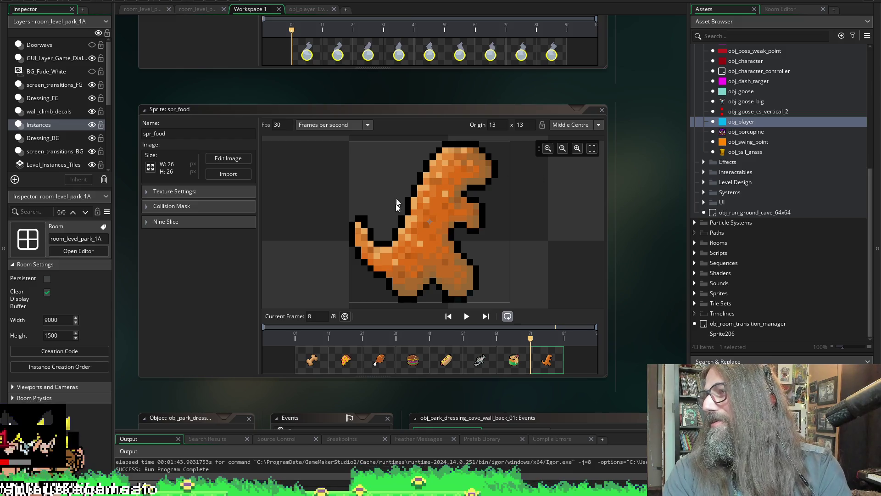
{"action": "scroll", "coordinate": [664, 213], "scroll_direction": "down", "scroll_amount": 3}
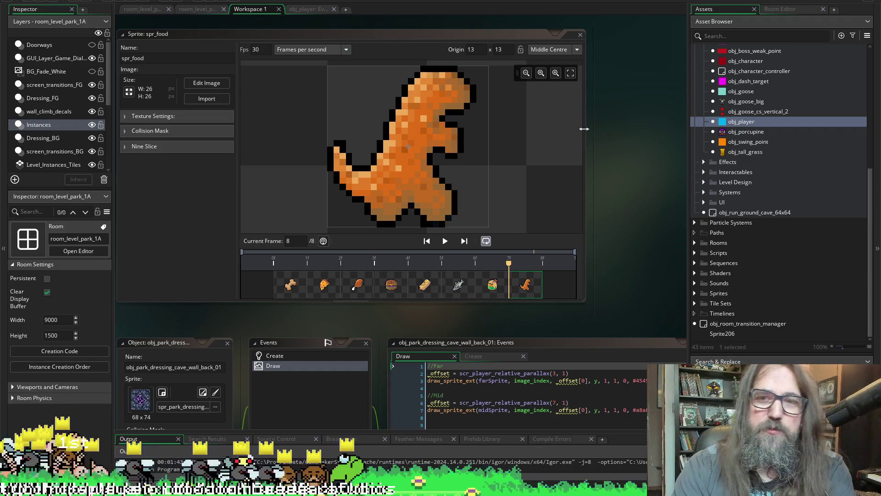
{"action": "left_click_drag", "start_coordinate": [630, 249], "coordinate": [667, 208]}
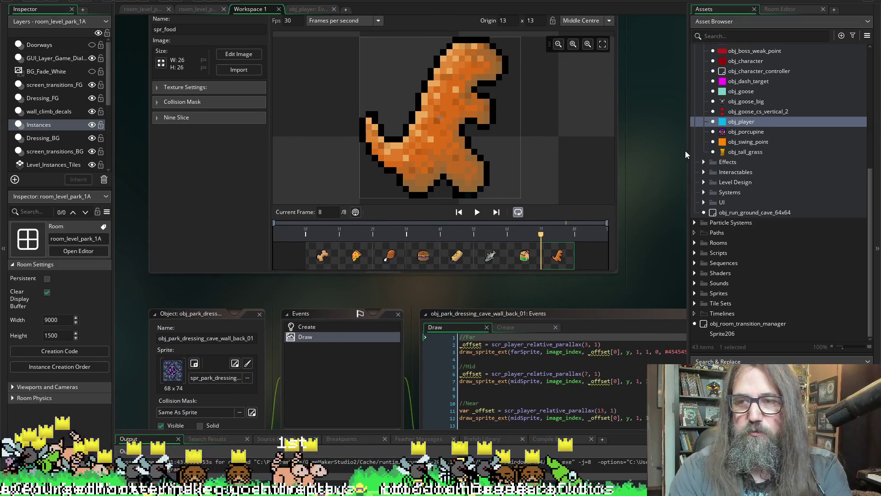
- Widen the Asset Browser panel and scroll through the asset list
{"action": "mouse_move", "coordinate": [688, 164]}
{"action": "left_mouse_down"}
{"action": "mouse_move", "coordinate": [611, 179]}
{"action": "mouse_move", "coordinate": [618, 188]}
{"action": "left_mouse_up"}
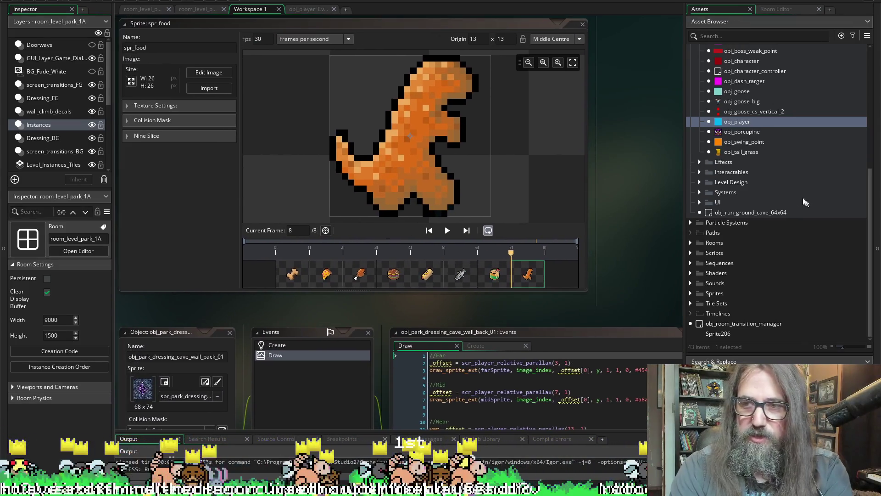
{"action": "scroll", "coordinate": [762, 233], "scroll_direction": "up", "scroll_amount": 4}
{"action": "scroll", "coordinate": [770, 222], "scroll_direction": "down", "scroll_amount": 2}
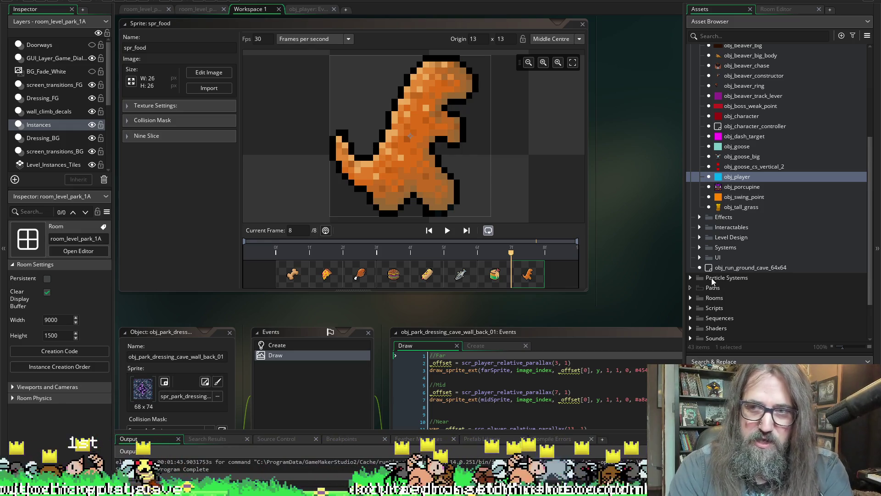
{"action": "scroll", "coordinate": [721, 247], "scroll_direction": "up", "scroll_amount": 5}
{"action": "scroll", "coordinate": [735, 241], "scroll_direction": "down", "scroll_amount": 4}
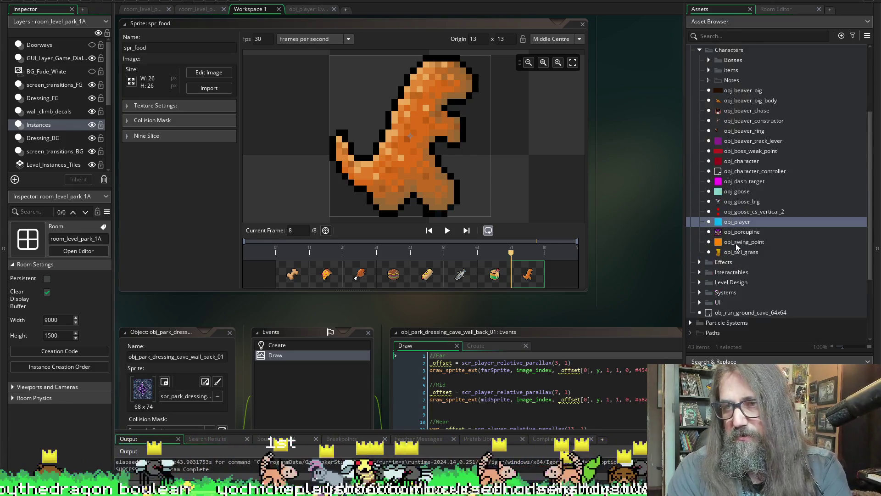
{"action": "scroll", "coordinate": [737, 245], "scroll_direction": "up", "scroll_amount": 1}
{"action": "left_click_drag", "start_coordinate": [685, 231], "coordinate": [654, 230]}
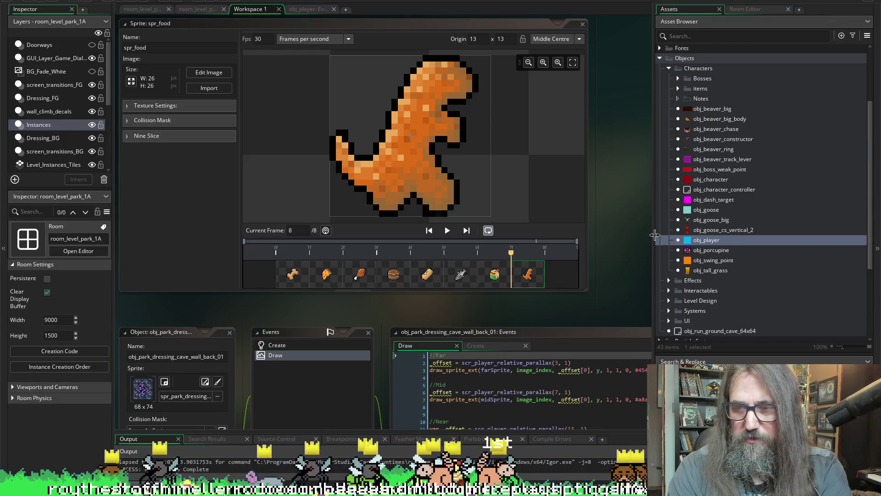
{"action": "scroll", "coordinate": [704, 254], "scroll_direction": "up", "scroll_amount": 4}
{"action": "scroll", "coordinate": [704, 255], "scroll_direction": "down", "scroll_amount": 6}
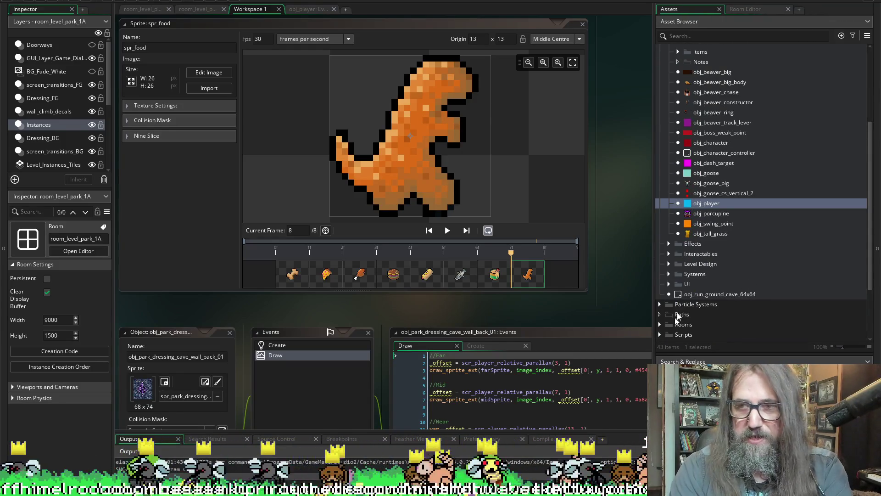
{"action": "scroll", "coordinate": [720, 257], "scroll_direction": "up", "scroll_amount": 6}
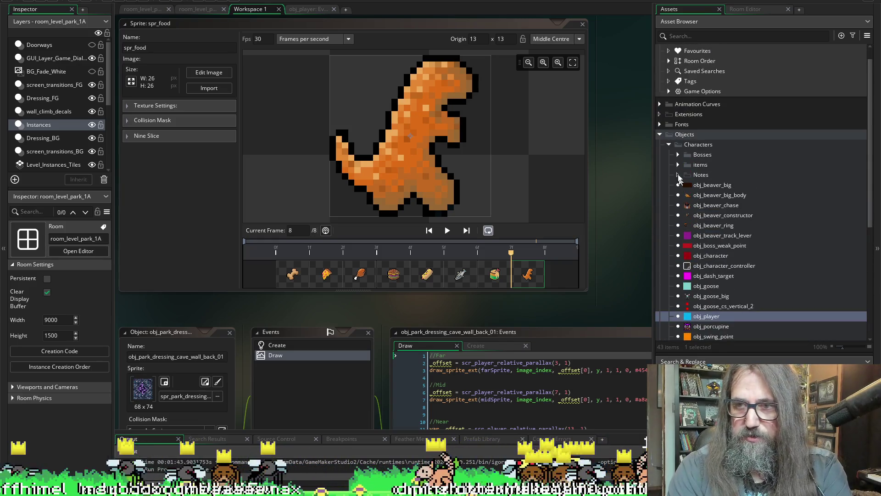
{"action": "scroll", "coordinate": [704, 241], "scroll_direction": "down", "scroll_amount": 10}
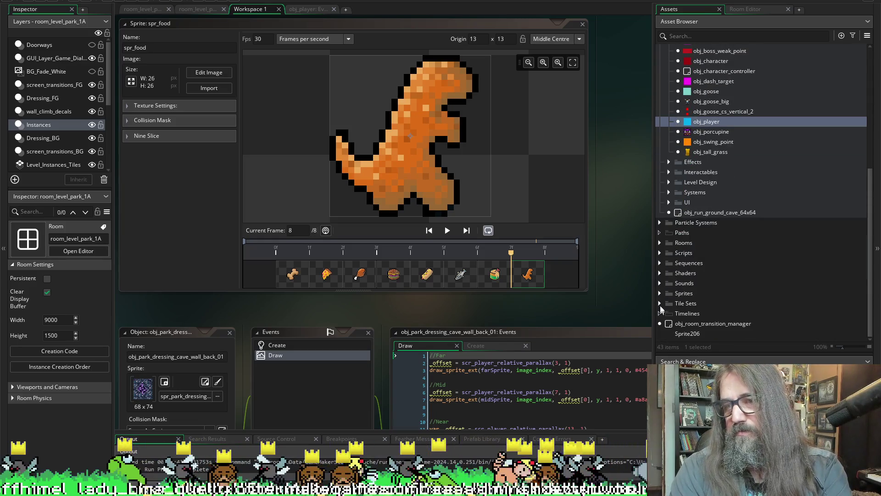
- Expand Sprites and its Characters subfolder; a blank Sprite206 asset is also created
{"action": "left_click", "coordinate": [662, 274]}
{"action": "left_click", "coordinate": [662, 274]}
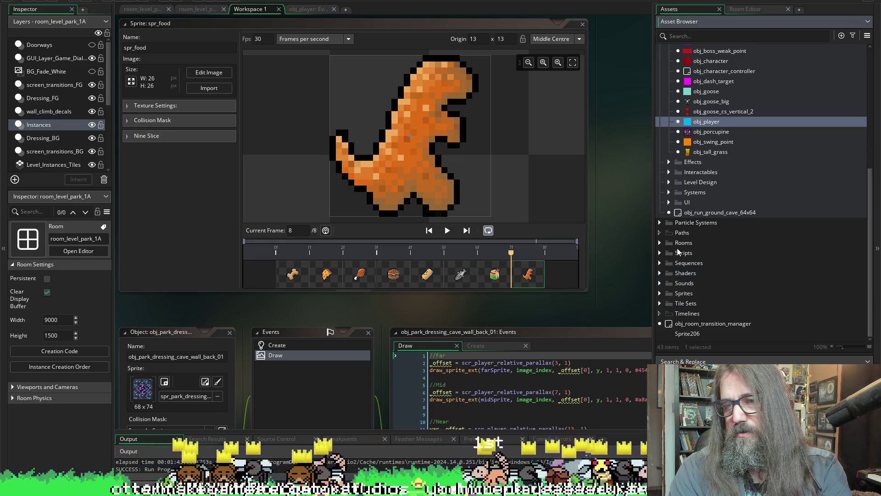
{"action": "left_click", "coordinate": [661, 283]}
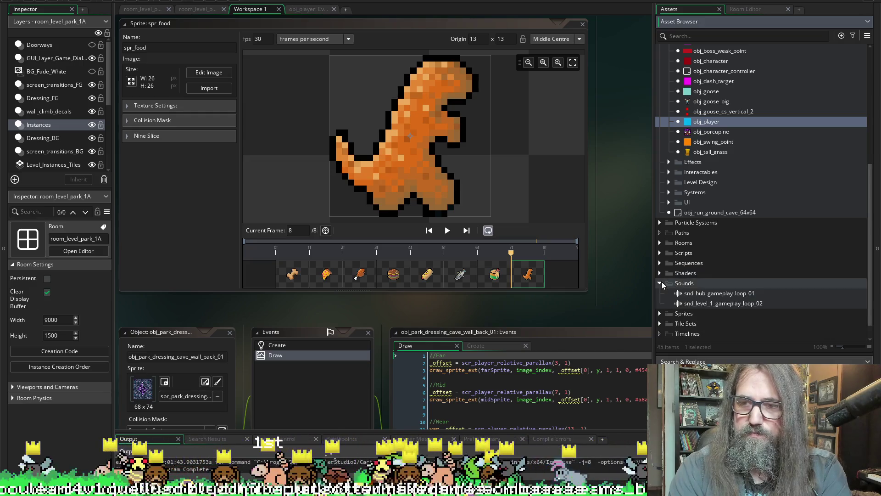
{"action": "left_click", "coordinate": [661, 282]}
{"action": "left_click", "coordinate": [660, 293]}
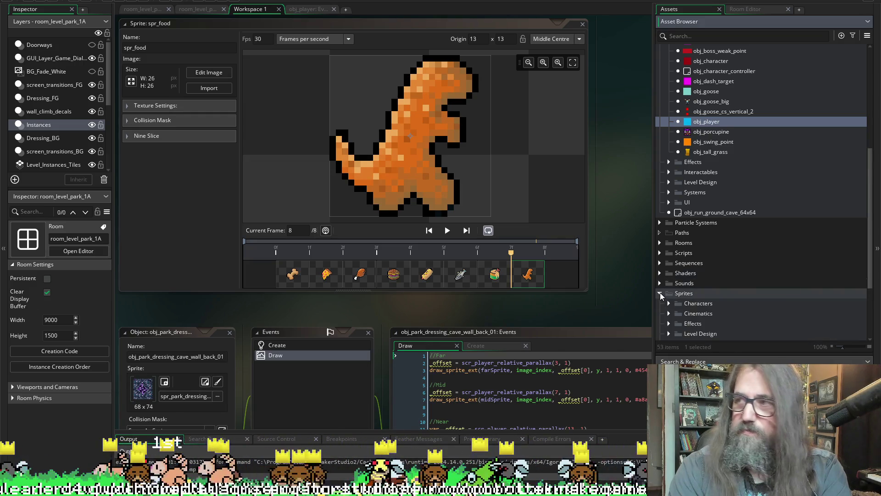
{"action": "scroll", "coordinate": [762, 248], "scroll_direction": "down", "scroll_amount": 3}
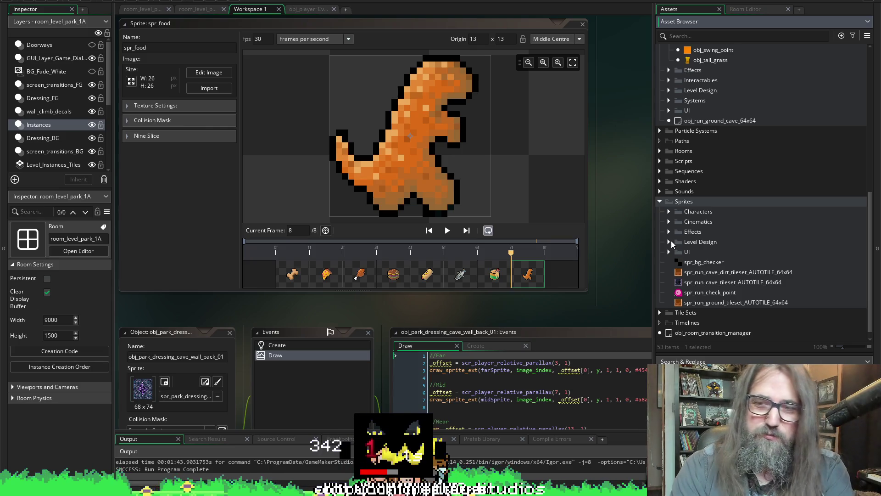
{"action": "key", "text": "alt+s"}
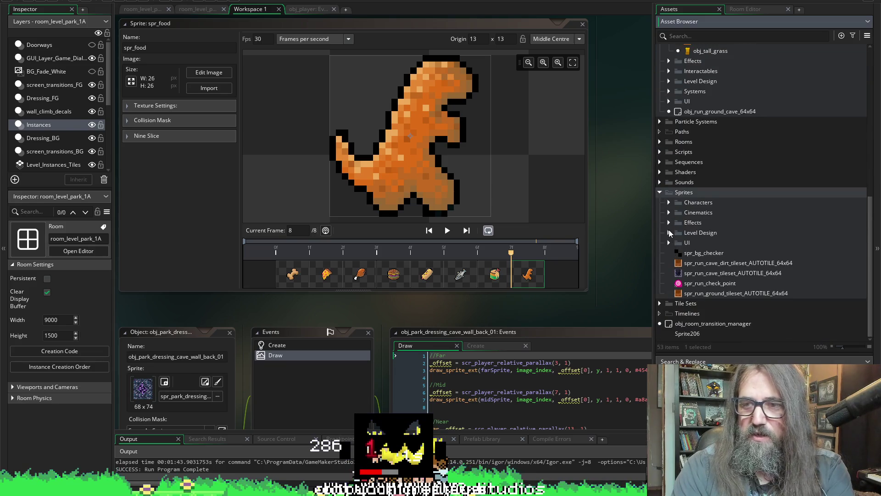
{"action": "left_click", "coordinate": [669, 202]}
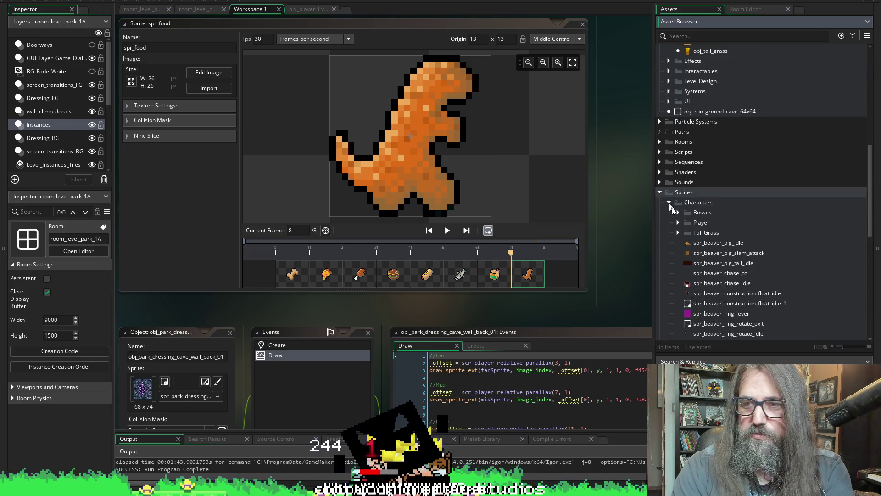
- Scroll the Characters sprites and select spr_beaver_construction_float_idle to show it in the Inspector
{"action": "scroll", "coordinate": [673, 209], "scroll_direction": "down", "scroll_amount": 3}
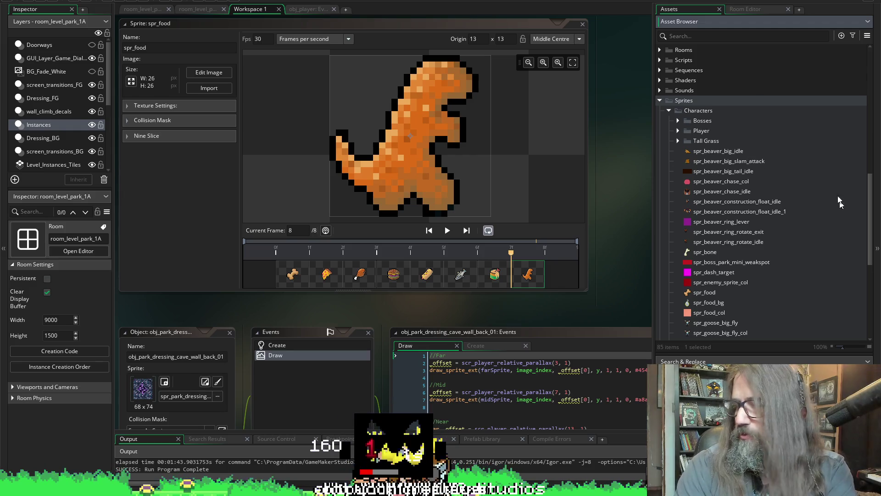
{"action": "scroll", "coordinate": [713, 206], "scroll_direction": "down", "scroll_amount": 2}
{"action": "scroll", "coordinate": [713, 198], "scroll_direction": "up", "scroll_amount": 1}
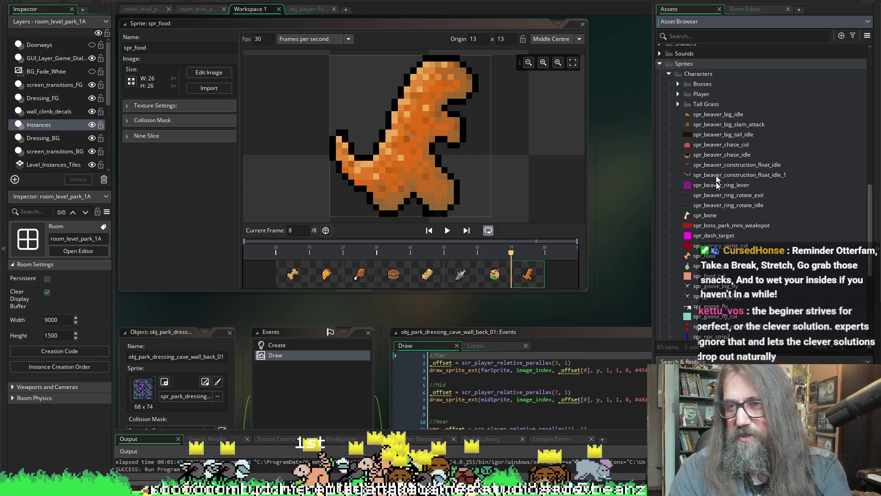
{"action": "scroll", "coordinate": [749, 173], "scroll_direction": "down", "scroll_amount": 1}
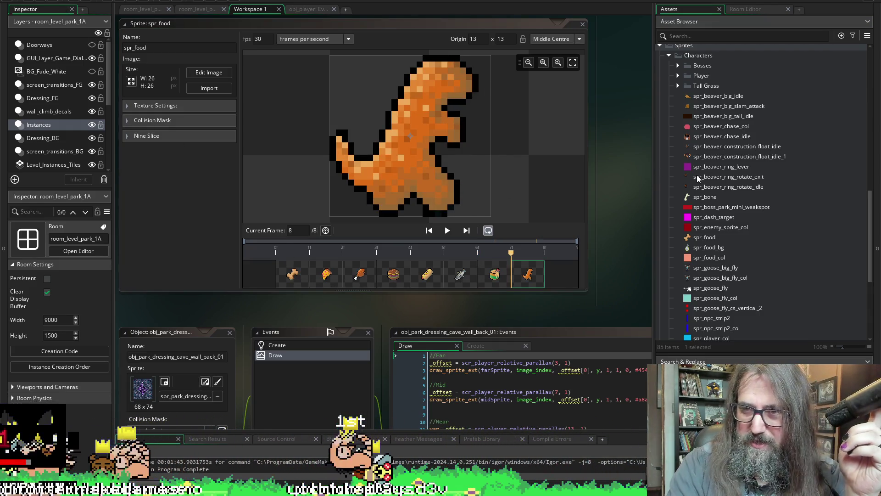
{"action": "scroll", "coordinate": [717, 230], "scroll_direction": "down", "scroll_amount": 5}
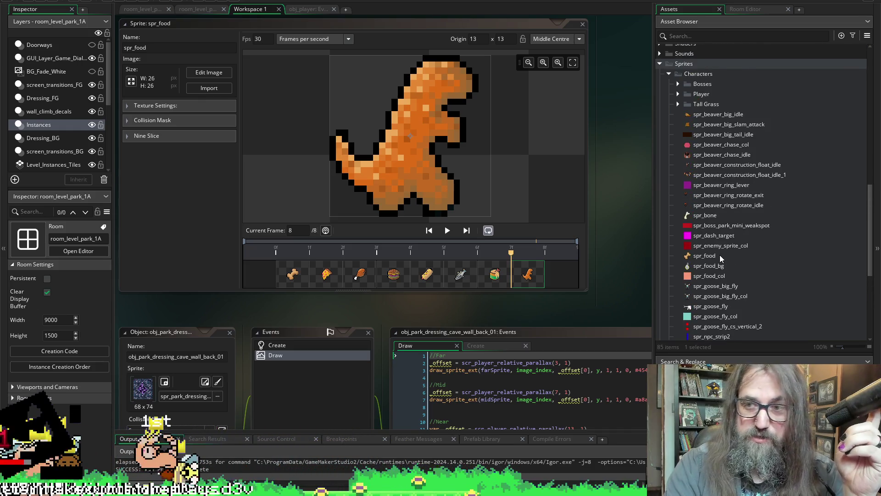
{"action": "scroll", "coordinate": [685, 225], "scroll_direction": "down", "scroll_amount": 1}
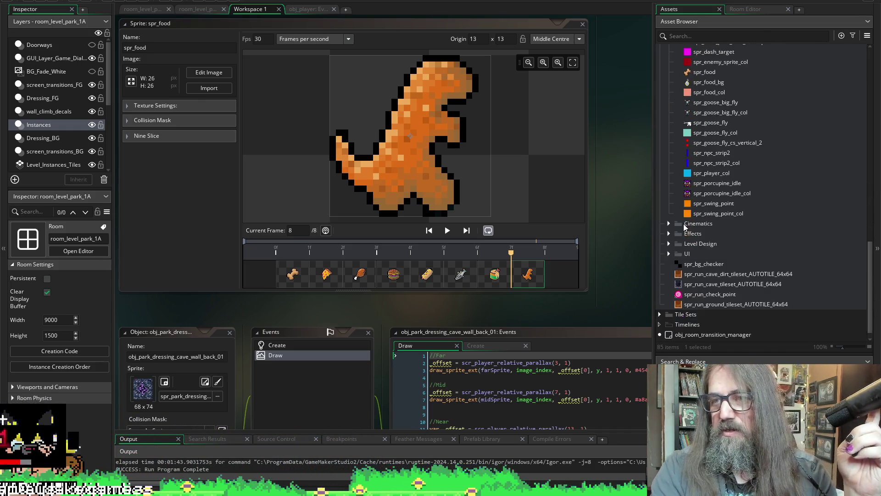
{"action": "scroll", "coordinate": [712, 177], "scroll_direction": "up", "scroll_amount": 6}
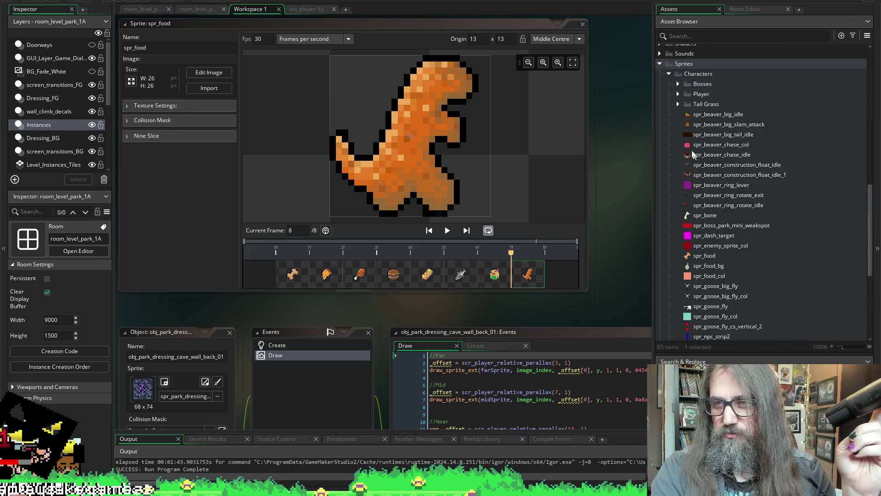
{"action": "scroll", "coordinate": [681, 91], "scroll_direction": "down", "scroll_amount": 7}
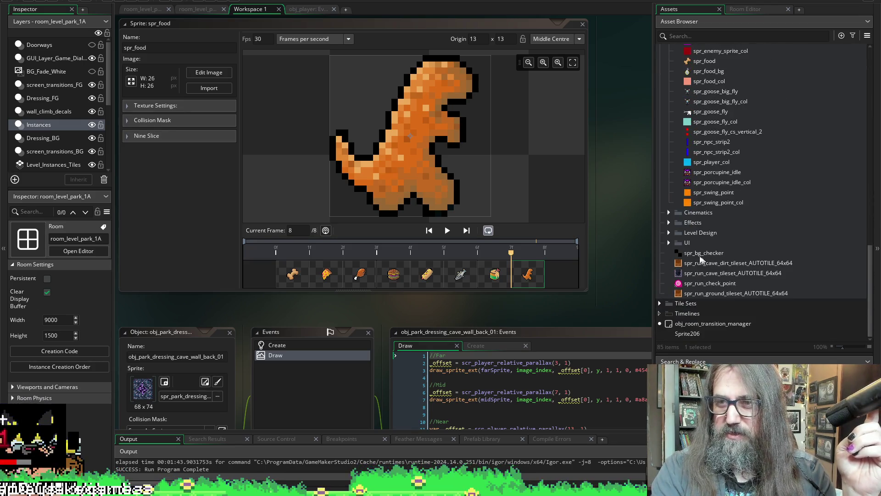
{"action": "scroll", "coordinate": [719, 156], "scroll_direction": "up", "scroll_amount": 7}
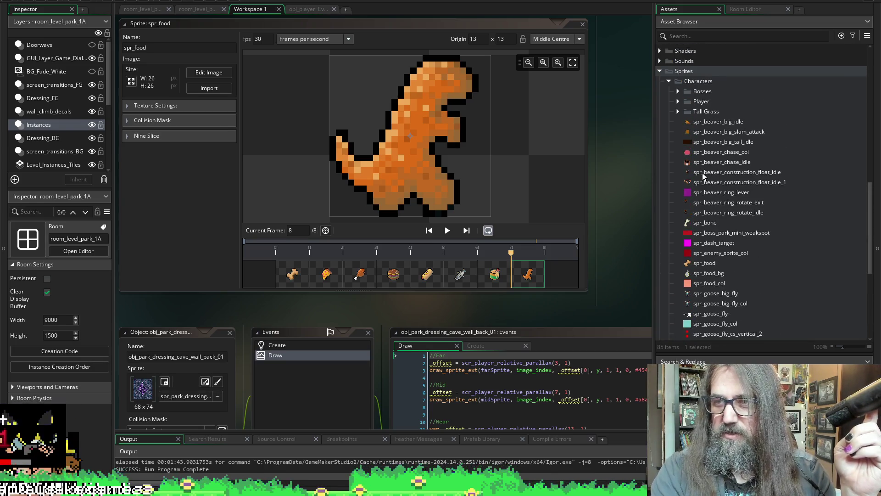
{"action": "left_click", "coordinate": [704, 174]}
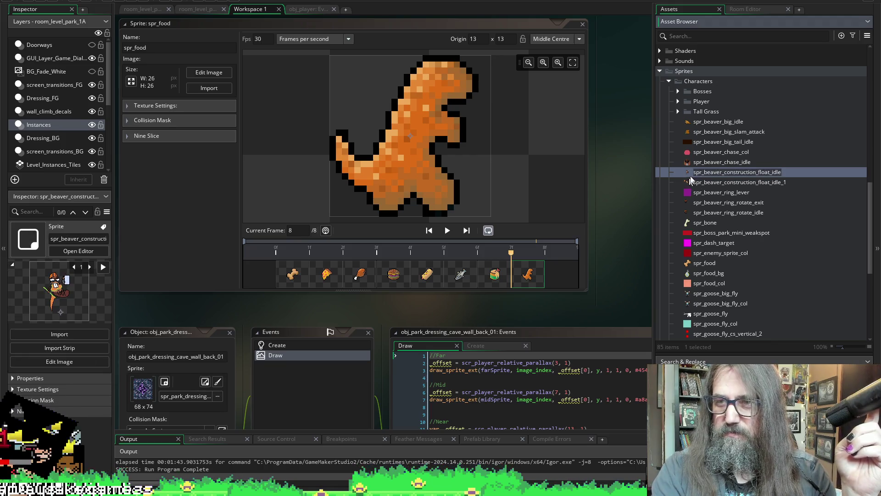
- Open editors for the construction float idle, ring rotate exit and ring rotate idle sprites
{"action": "double_click", "coordinate": [691, 173]}
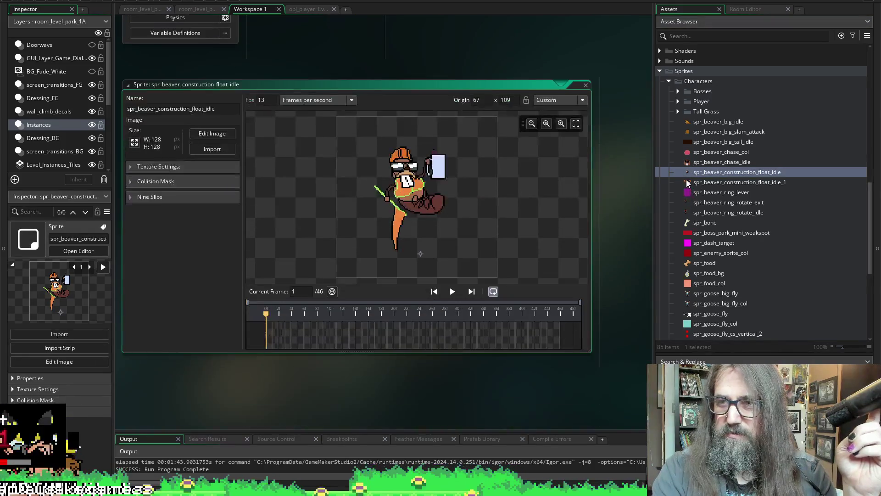
{"action": "left_click", "coordinate": [688, 202]}
{"action": "double_click", "coordinate": [688, 204]}
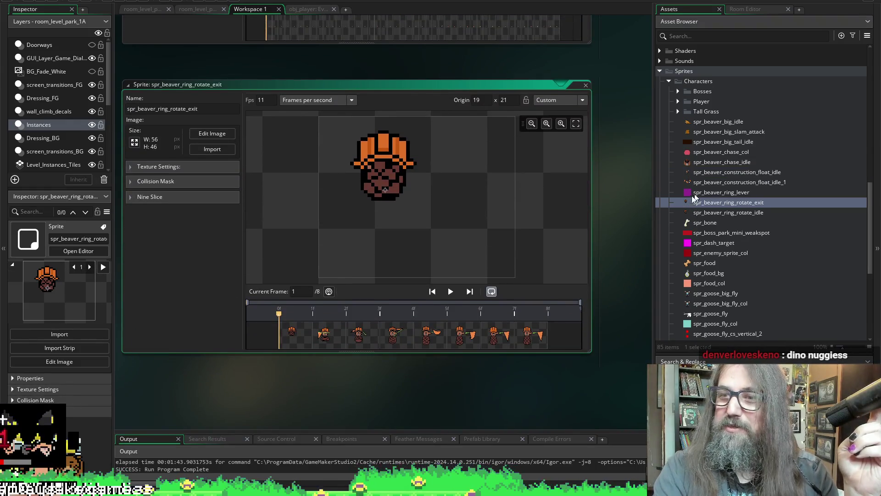
{"action": "double_click", "coordinate": [687, 213]}
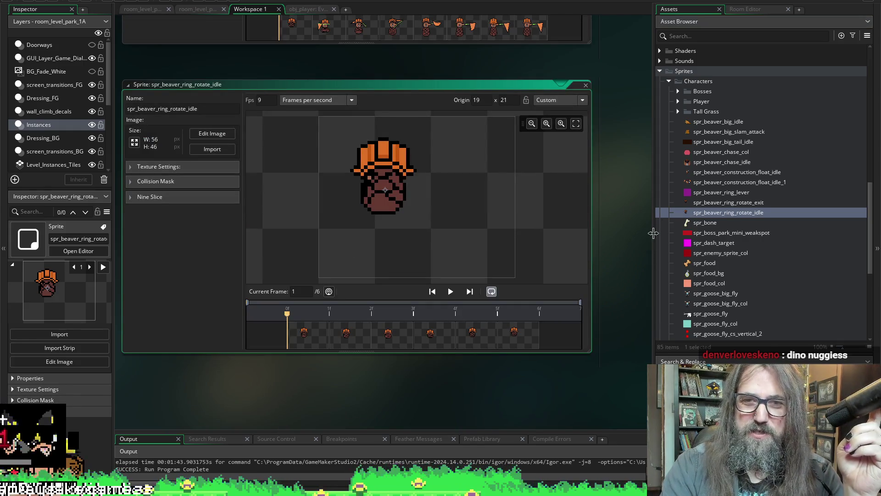
{"action": "scroll", "coordinate": [569, 192], "scroll_direction": "up", "scroll_amount": 5}
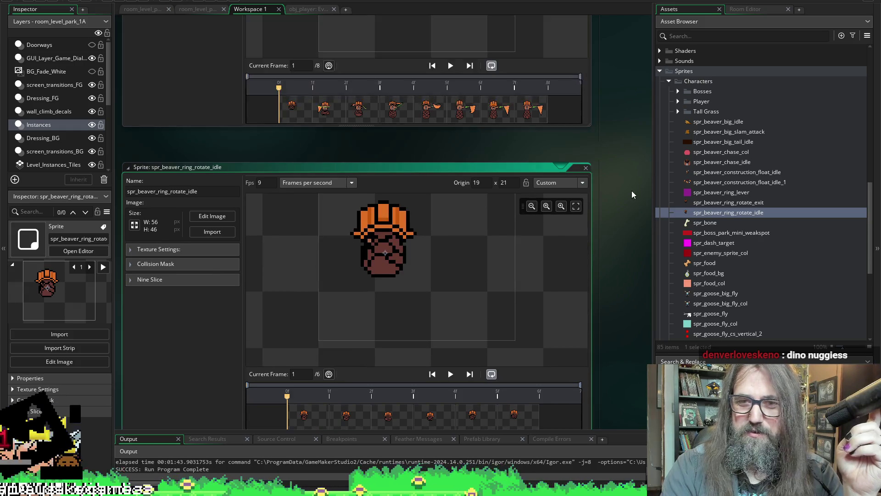
{"action": "scroll", "coordinate": [571, 242], "scroll_direction": "up", "scroll_amount": 4}
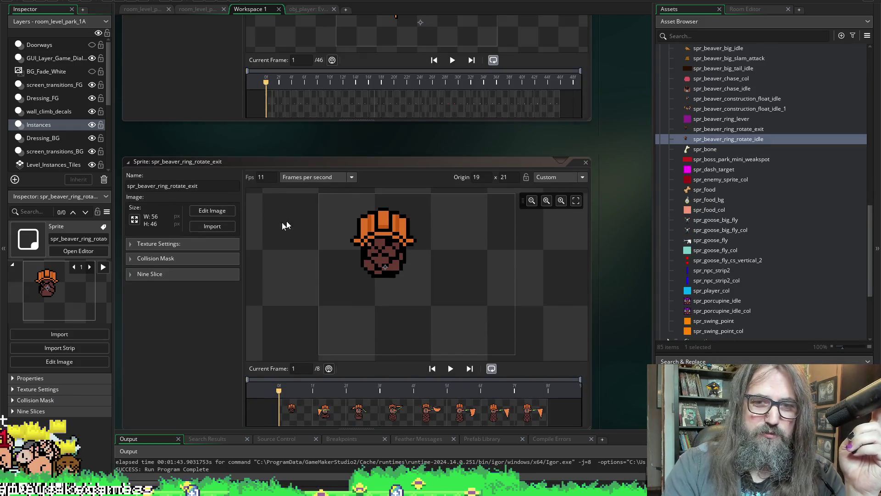
- Cancel the frame import, then play and pause the ring rotate exit animation preview
{"action": "left_click", "coordinate": [202, 229]}
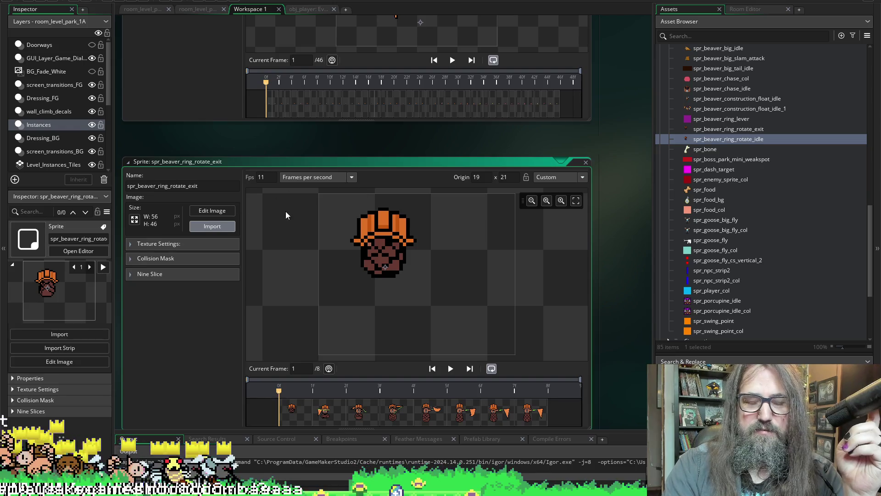
{"action": "key", "text": "Escape"}
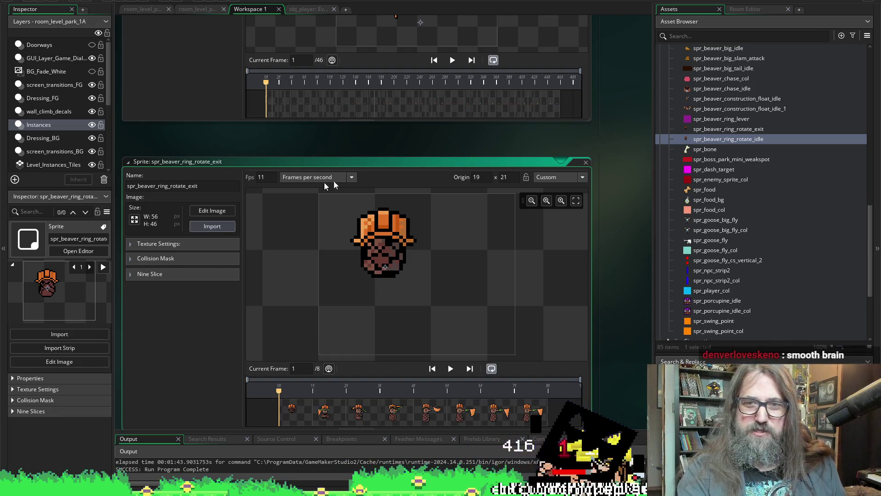
{"action": "left_click", "coordinate": [452, 369]}
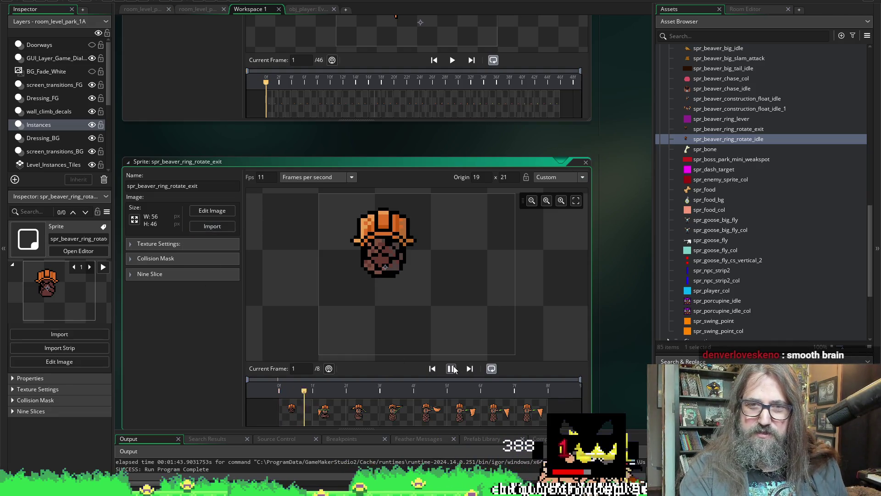
{"action": "left_click", "coordinate": [452, 369]}
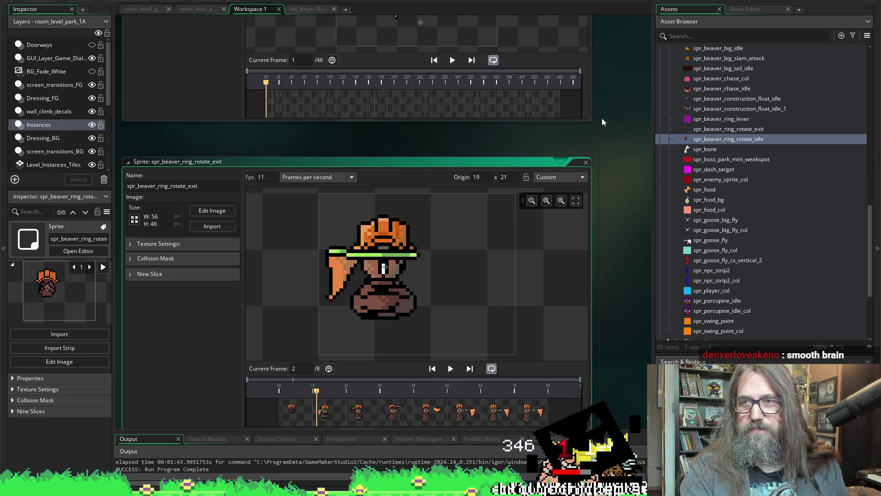
{"action": "scroll", "coordinate": [603, 121], "scroll_direction": "up", "scroll_amount": 5}
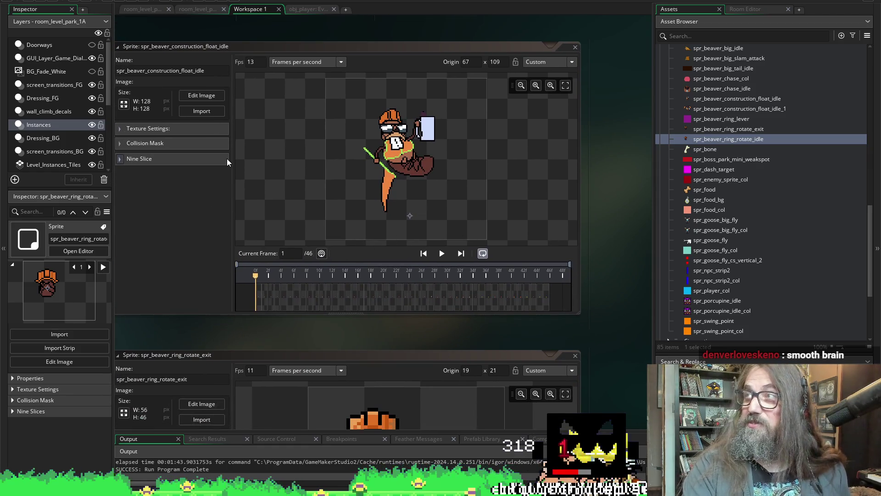
- Close the construction float idle sprite editor
{"action": "left_click", "coordinate": [205, 115]}
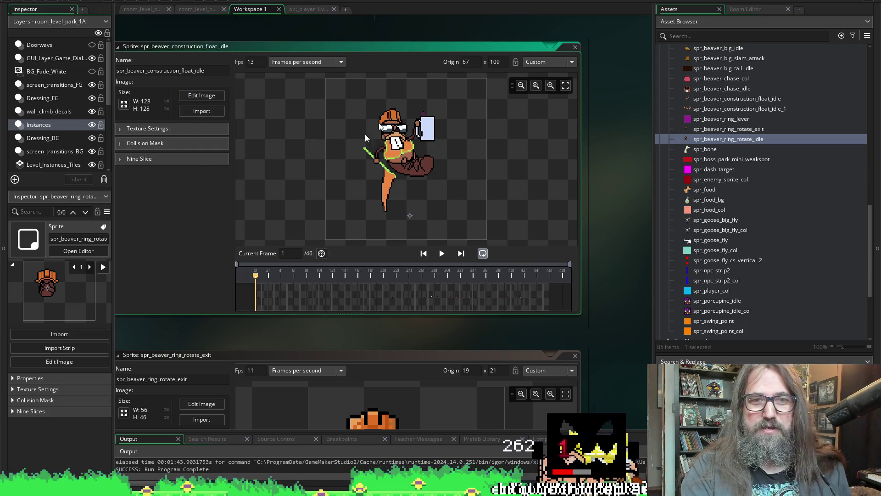
{"action": "left_click", "coordinate": [583, 59]}
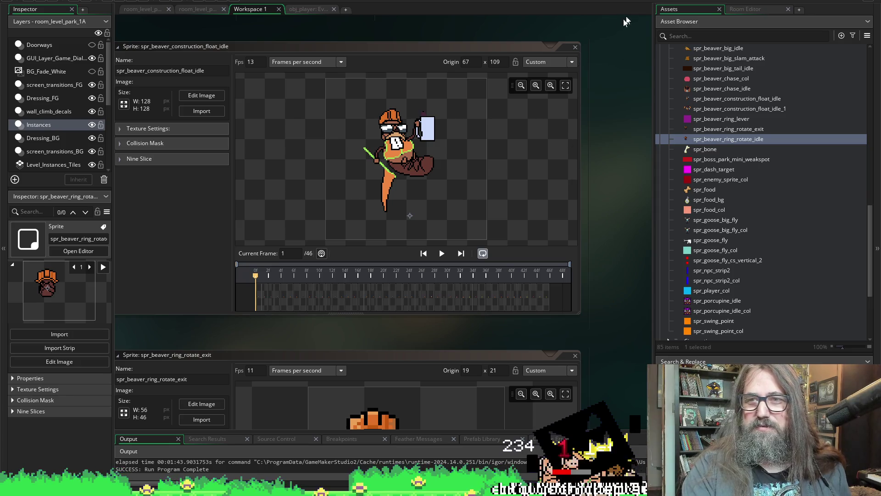
{"action": "left_click", "coordinate": [576, 48]}
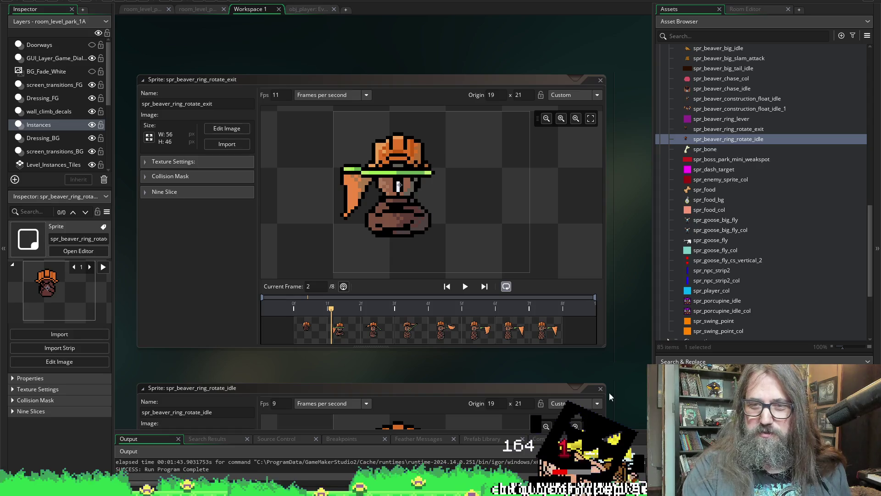
- Start importing frames into the ring rotate idle sprite, then switch to Aseprite
{"action": "mouse_move", "coordinate": [611, 397]}
{"action": "left_mouse_down"}
{"action": "mouse_move", "coordinate": [615, 62]}
{"action": "mouse_move", "coordinate": [618, 97]}
{"action": "left_mouse_up"}
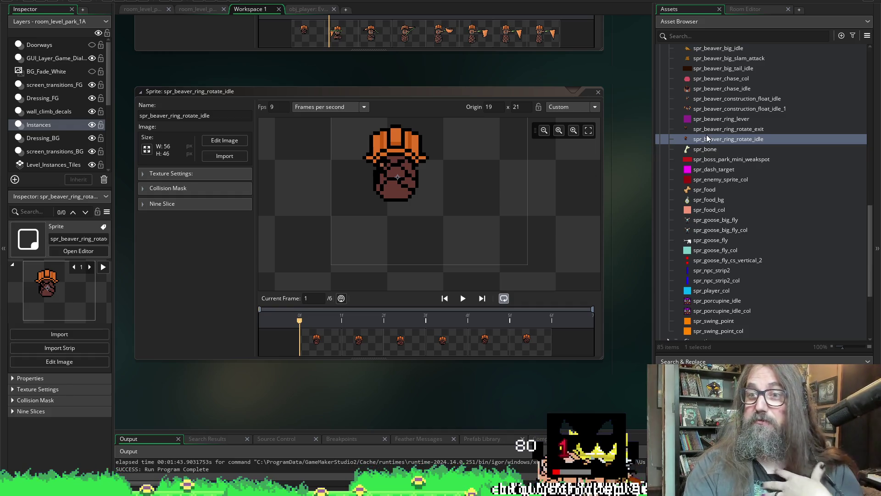
{"action": "left_click", "coordinate": [225, 158]}
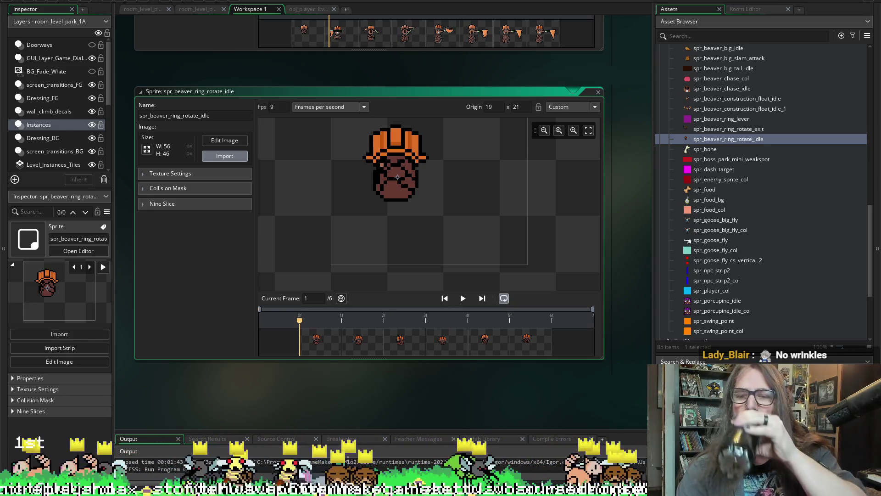
{"action": "key", "text": "alt+Tab"}
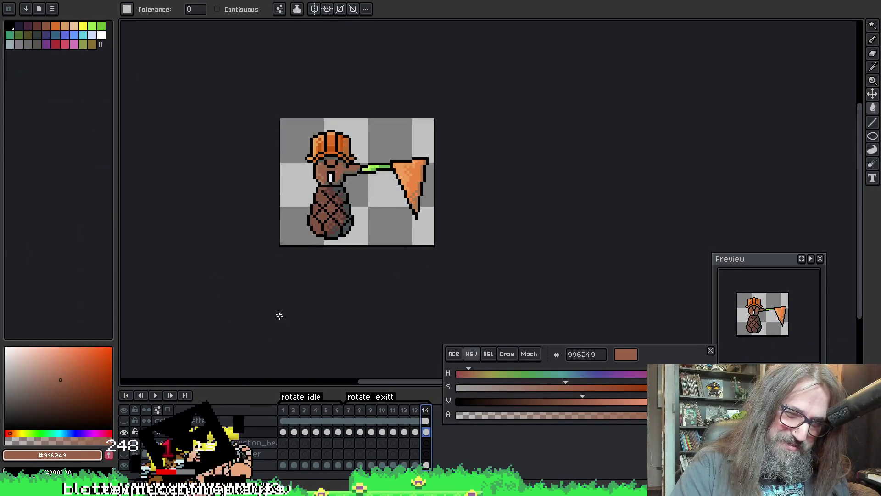
- Set the export to only the rotate idle tagged frames and browse for the output file
{"action": "key", "text": "ctrl+alt+shift+s"}
{"action": "left_click", "coordinate": [422, 257]}
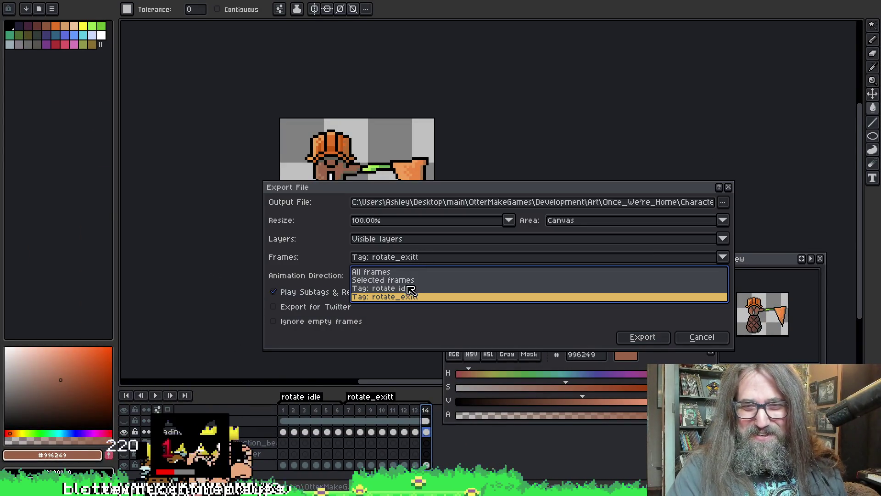
{"action": "left_click", "coordinate": [408, 287]}
{"action": "left_click", "coordinate": [723, 202]}
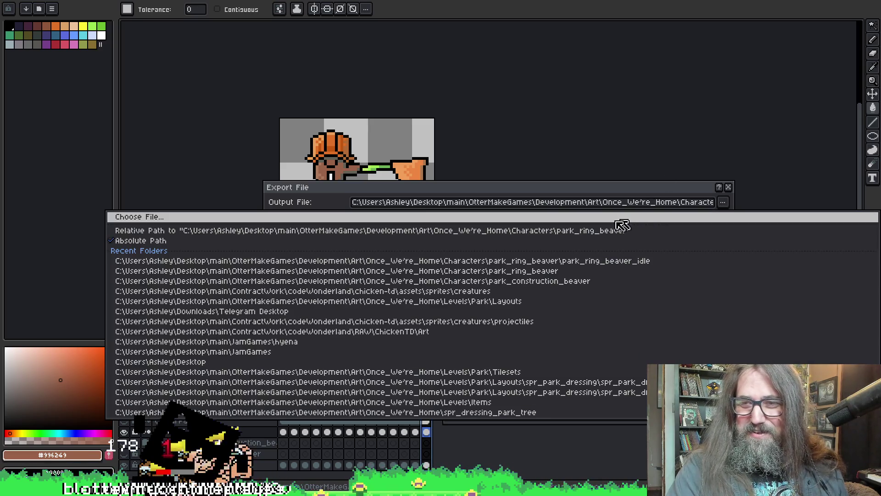
{"action": "left_click", "coordinate": [190, 219]}
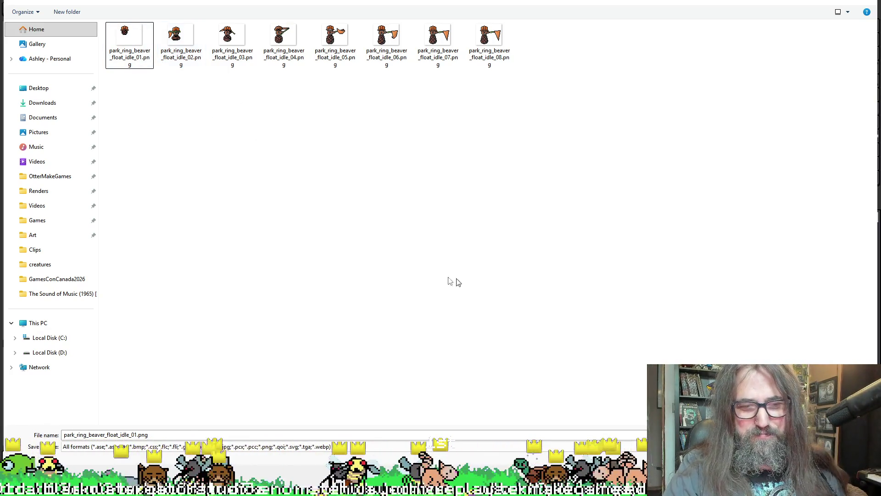
- Choose park_ring_beaver_float_idle_01.png as the output and confirm replacing the existing file
{"action": "left_click", "coordinate": [93, 33]}
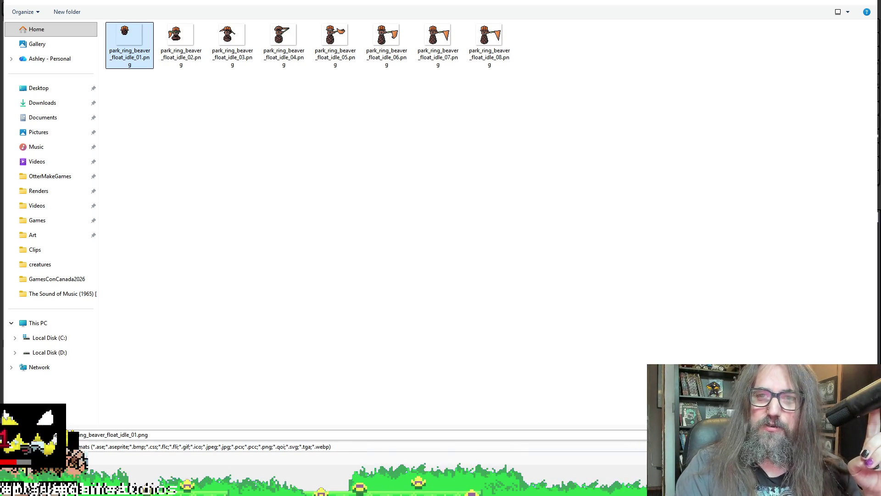
{"action": "key", "text": "Return"}
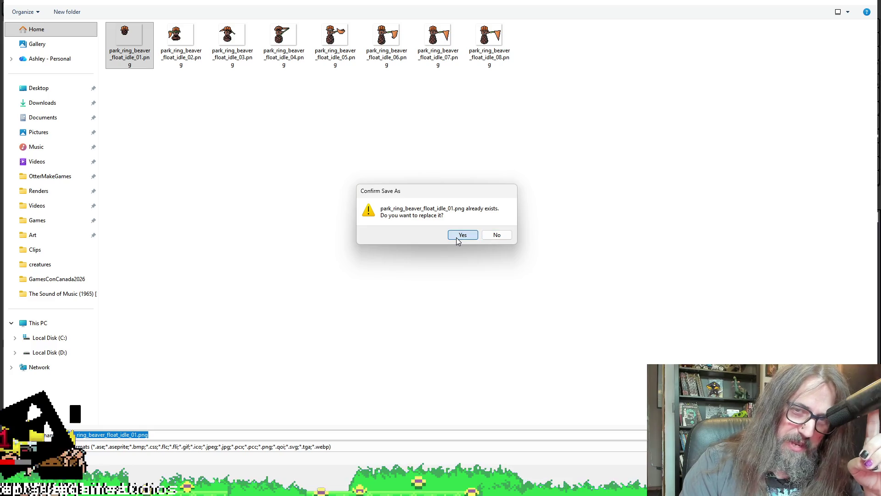
{"action": "left_click", "coordinate": [461, 235]}
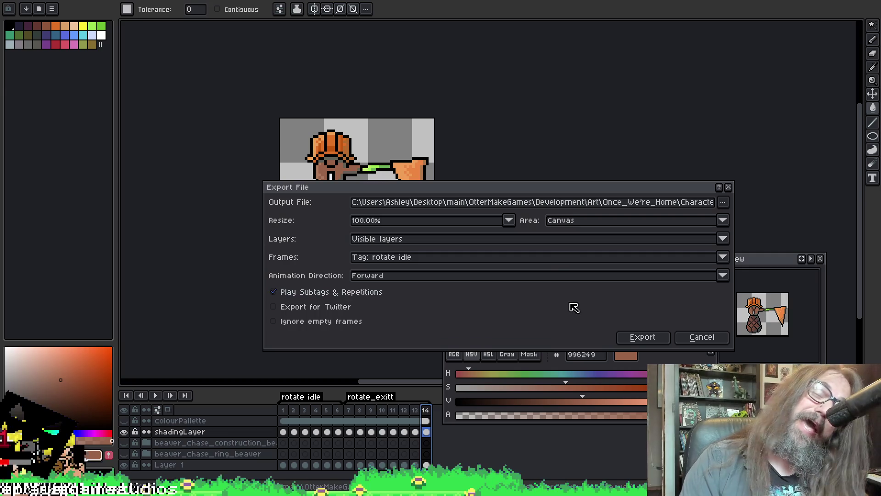
- Check the output path and export the rotate idle frames as a PNG sequence
{"action": "double_click", "coordinate": [656, 203]}
{"action": "left_click", "coordinate": [679, 202]}
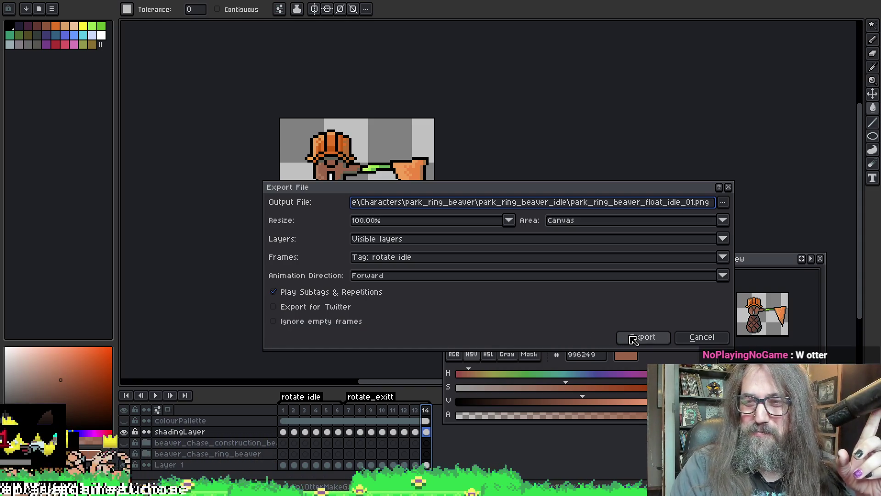
{"action": "left_click", "coordinate": [634, 344]}
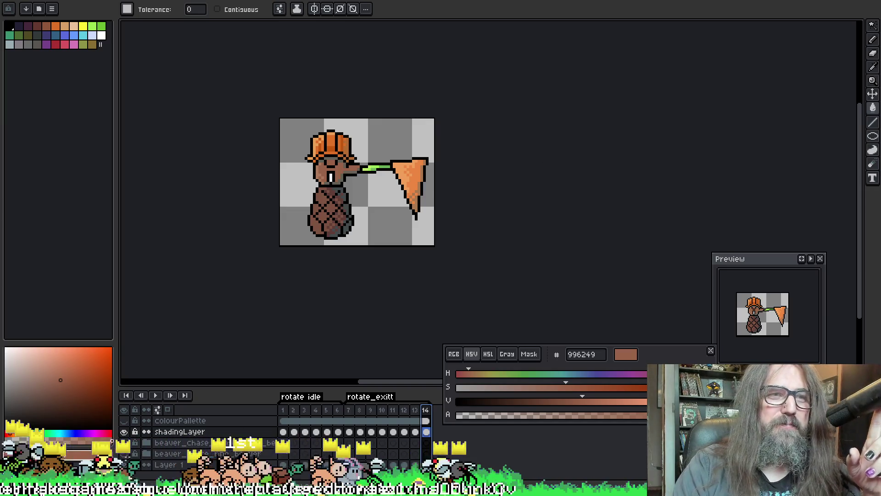
- Save the .aseprite sprite file
{"action": "left_click", "coordinate": [39, 9]}
{"action": "left_click", "coordinate": [19, 26]}
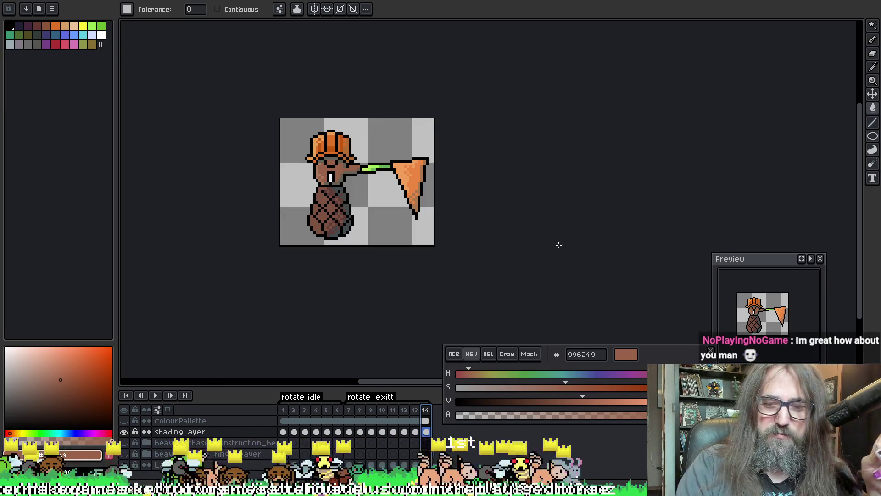
{"action": "mouse_move", "coordinate": [640, 338]}
{"action": "left_mouse_down"}
{"action": "mouse_move", "coordinate": [663, 347]}
{"action": "mouse_move", "coordinate": [654, 348]}
{"action": "left_mouse_up"}
{"action": "left_click_drag", "start_coordinate": [648, 272], "coordinate": [652, 271]}
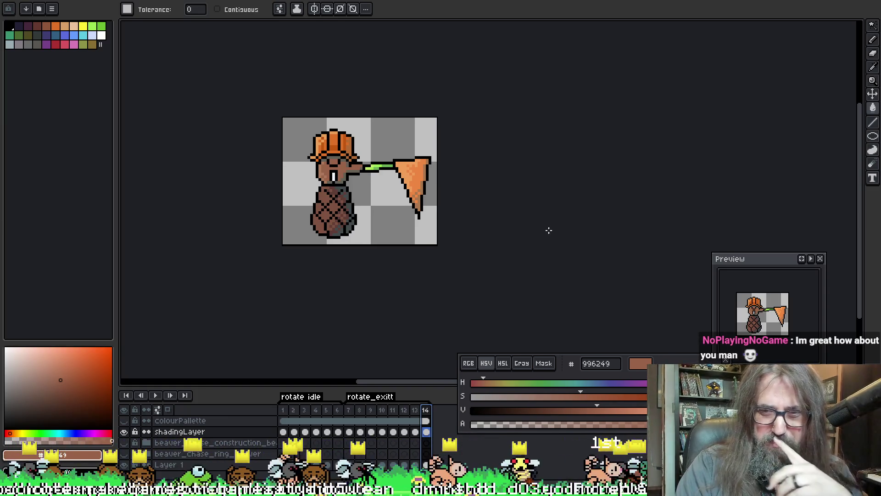
{"action": "left_click", "coordinate": [26, 8]}
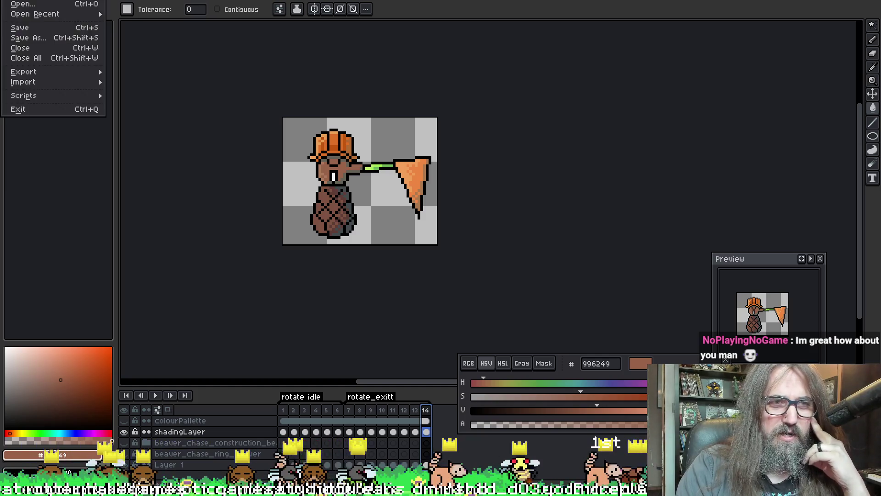
{"action": "left_click", "coordinate": [19, 27]}
{"action": "left_click_drag", "start_coordinate": [523, 260], "coordinate": [545, 218]}
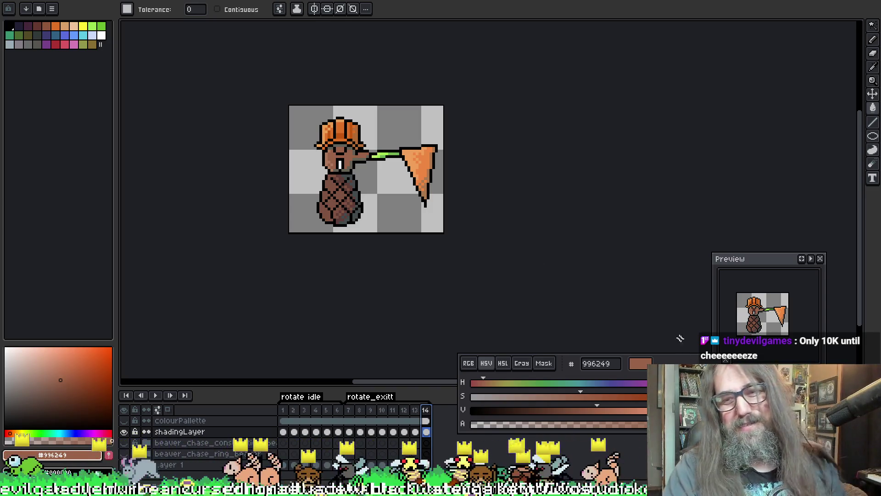
{"action": "scroll", "coordinate": [606, 295], "scroll_direction": "down", "scroll_amount": 2}
{"action": "scroll", "coordinate": [597, 321], "scroll_direction": "right", "scroll_amount": 1}
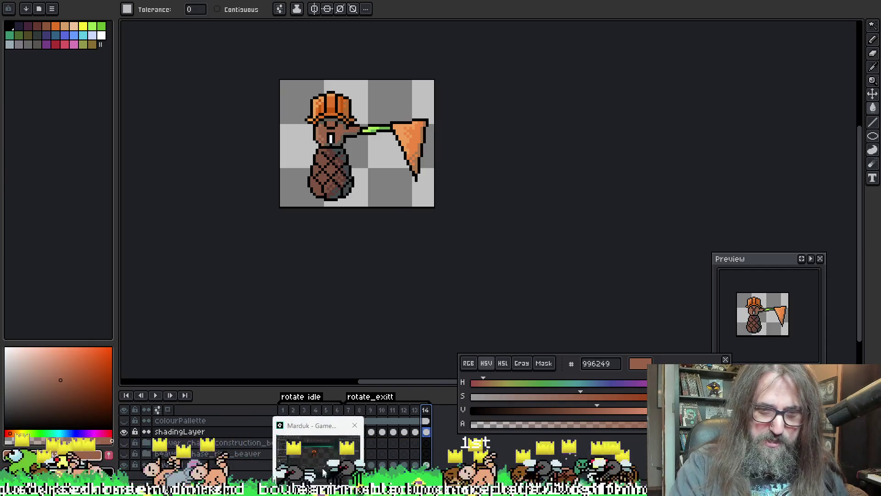
- Play the six-frame spr_beaver_ring_rotate_idle animation at 9 fps in GameMaker
{"action": "left_click", "coordinate": [319, 425]}
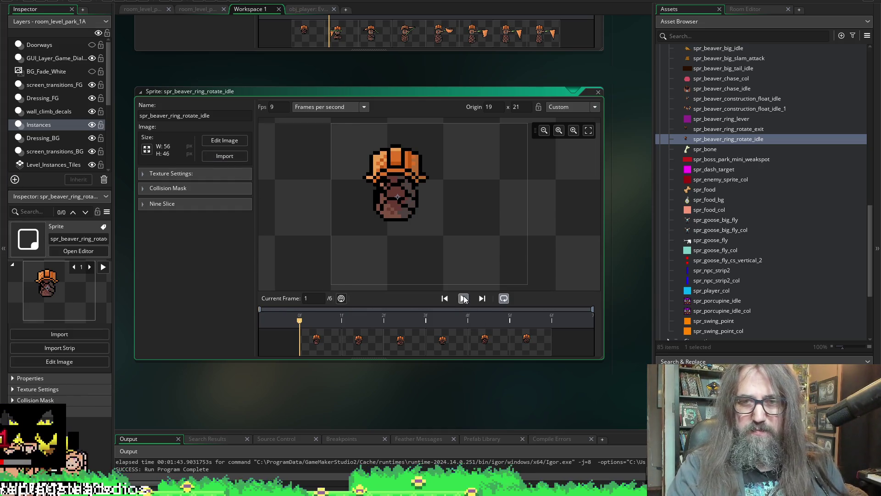
{"action": "left_click", "coordinate": [464, 299]}
{"action": "left_click_drag", "start_coordinate": [494, 87], "coordinate": [440, 259]}
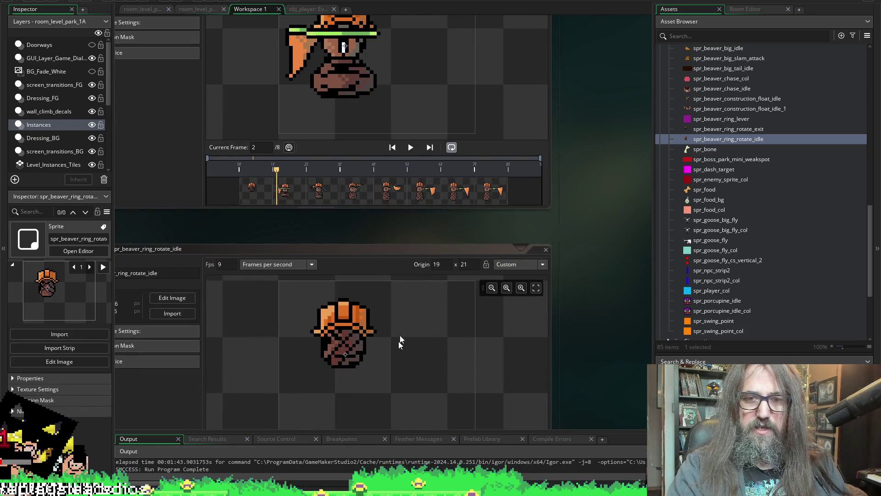
{"action": "scroll", "coordinate": [400, 340], "scroll_direction": "down", "scroll_amount": 5}
{"action": "scroll", "coordinate": [404, 376], "scroll_direction": "down", "scroll_amount": 9}
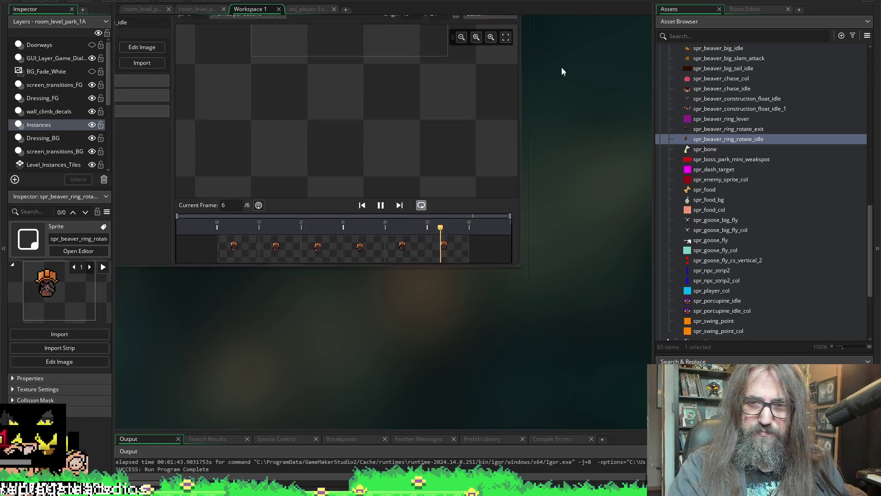
- Pause the preview, step one frame, then restart the running game to test the sprites
{"action": "left_click", "coordinate": [376, 209]}
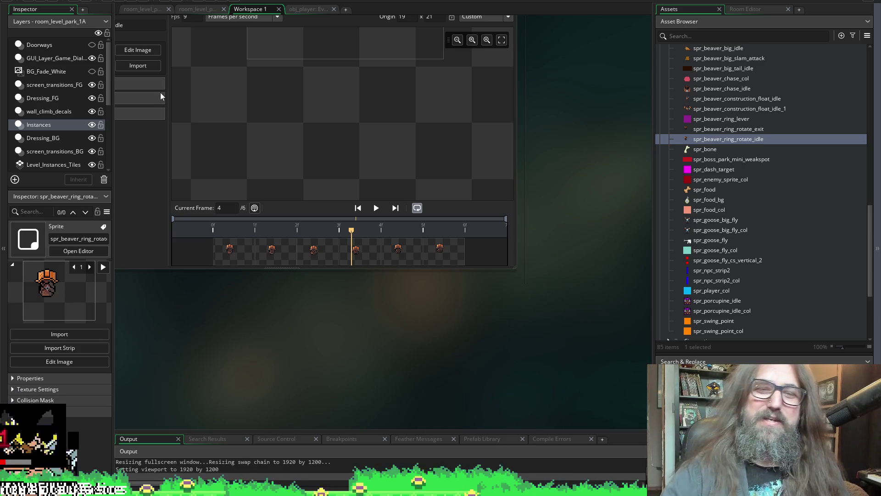
{"action": "key", "text": "space"}
{"action": "key", "text": "space"}
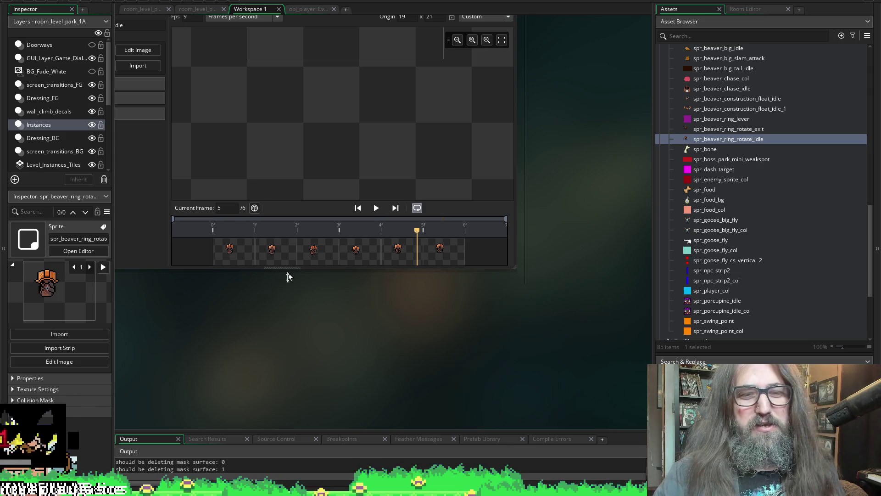
{"action": "left_click_drag", "start_coordinate": [276, 335], "coordinate": [347, 418]}
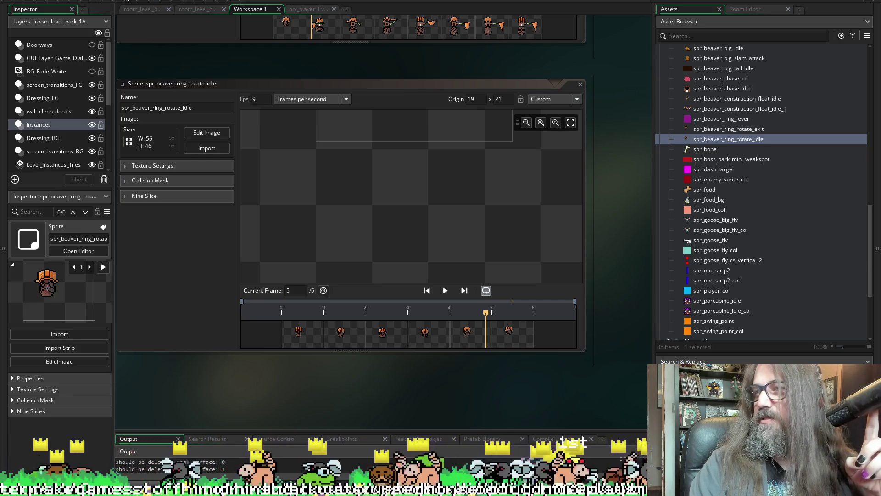
{"action": "left_click", "coordinate": [122, 2]}
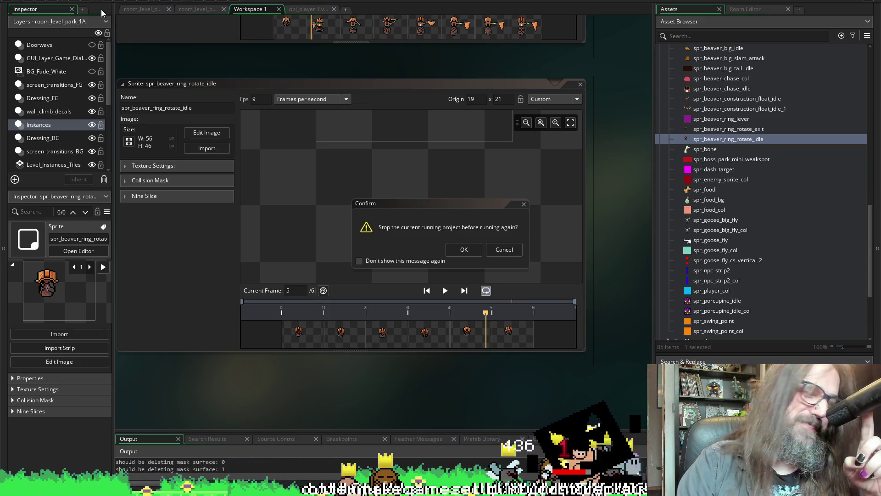
{"action": "left_click", "coordinate": [479, 249]}
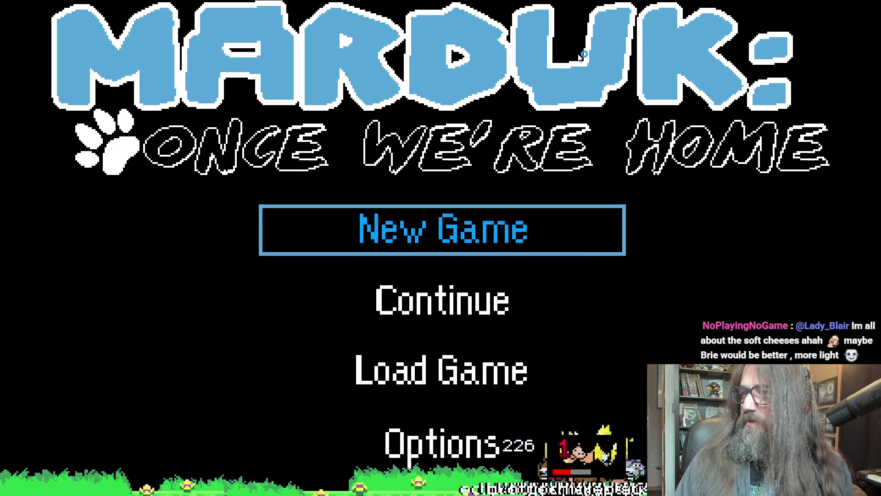
- Choose Continue on the title menu to resume the saved game
{"action": "key", "text": "Down"}
{"action": "key", "text": "Down"}
{"action": "key", "text": "Up"}
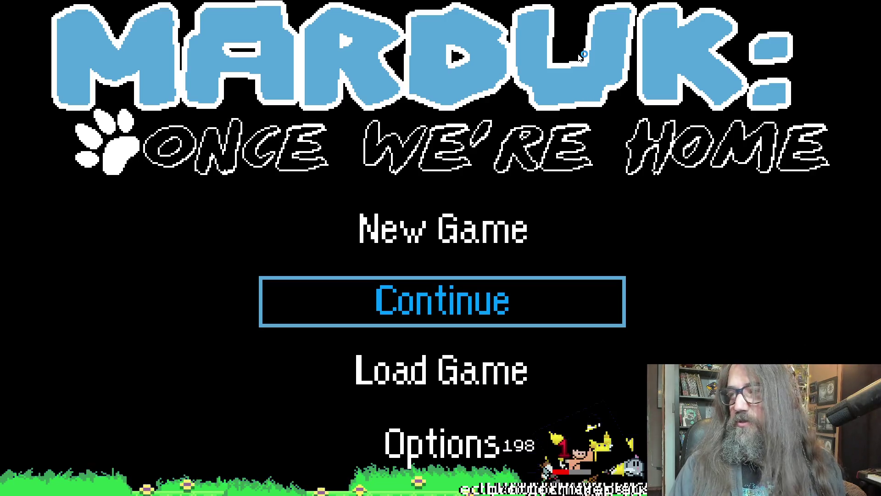
{"action": "key", "text": "Down"}
{"action": "key", "text": "Up"}
{"action": "key", "text": "Up"}
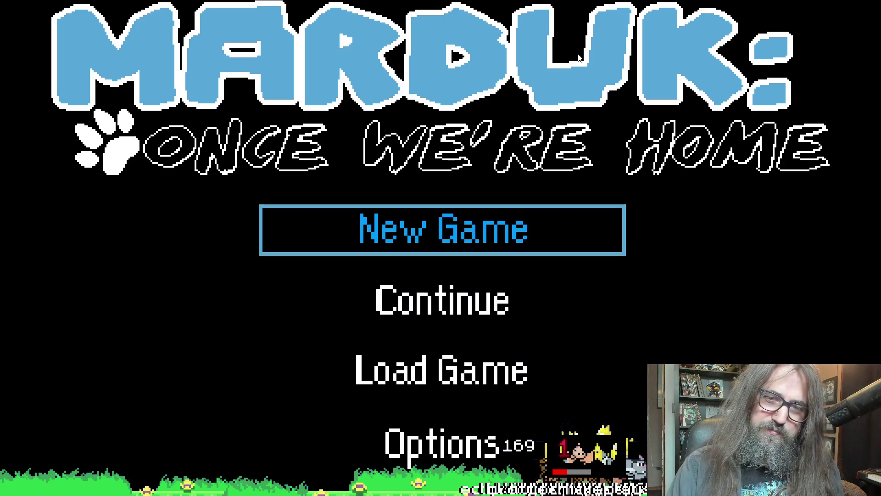
{"action": "key", "text": "Down"}
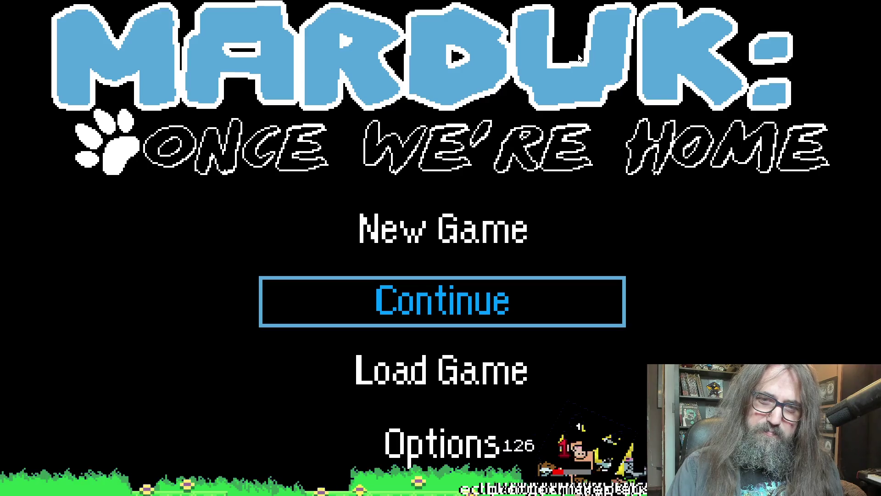
{"action": "key", "text": "Return"}
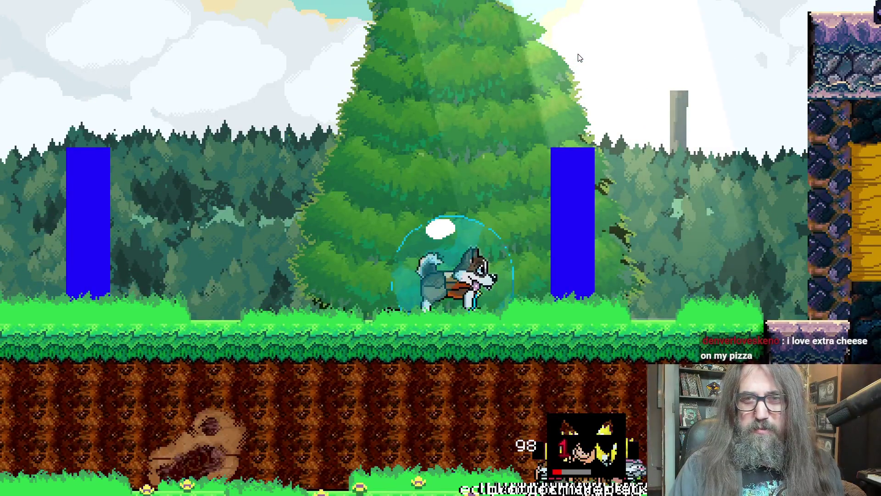
- Load level 2-1A from the pause menu's Map and walk the dog right
{"action": "key", "text": "Escape"}
{"action": "key", "text": "e"}
{"action": "key", "text": "Down"}
{"action": "key", "text": "Return"}
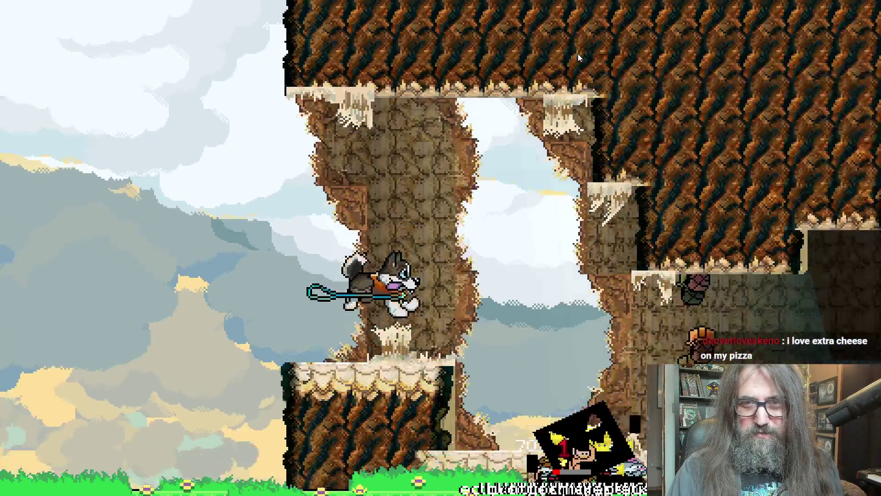
{"action": "key", "text": "Right"}
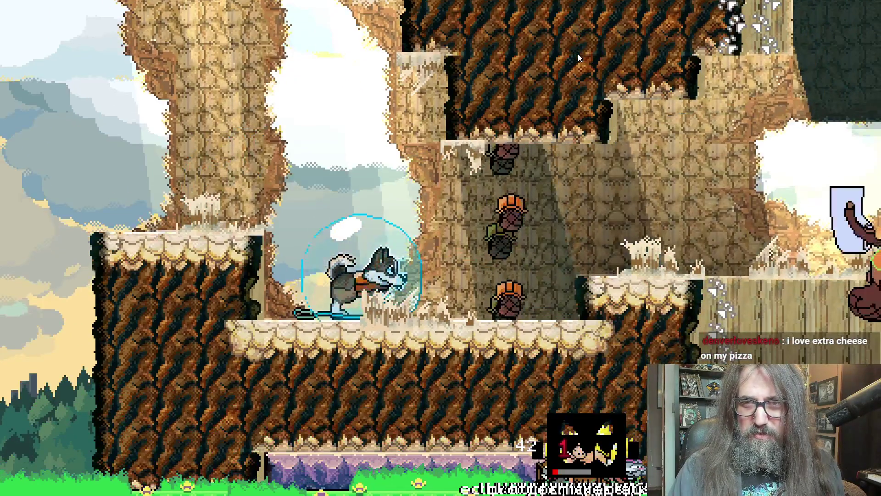
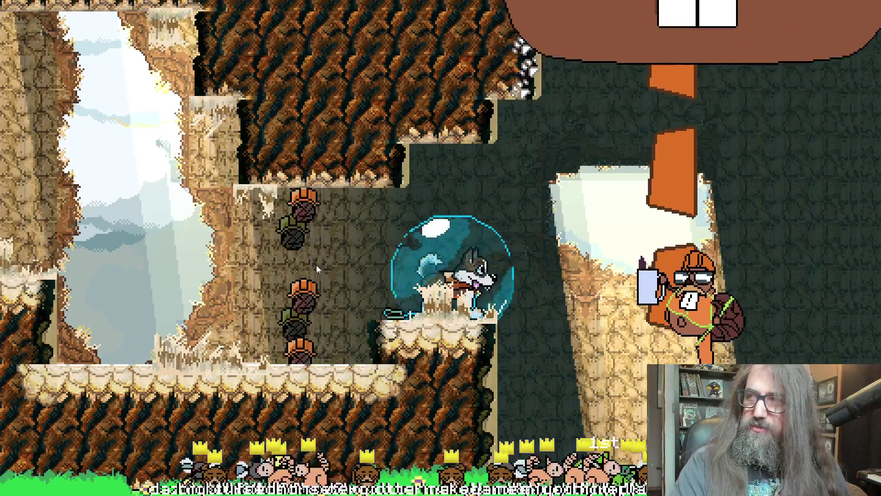
- Window the fullscreen Marduk game and bring the GameMaker editor to the front
{"action": "key", "text": "alt+Return"}
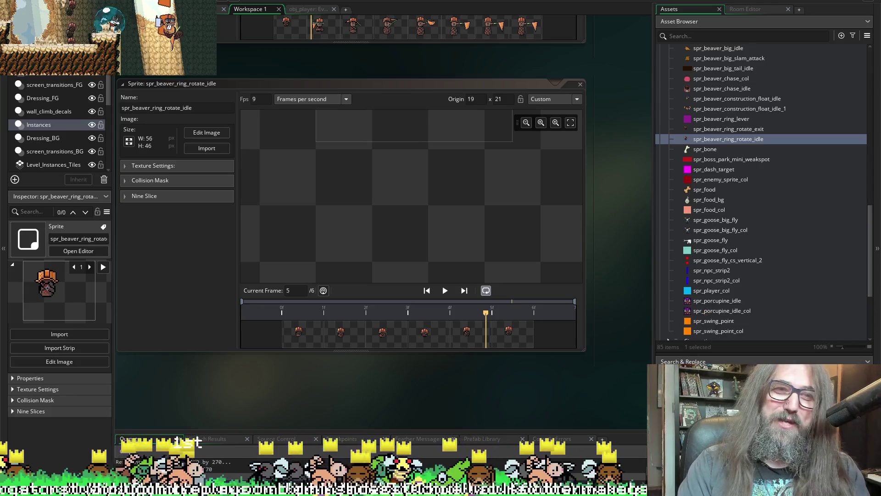
{"action": "key", "text": "alt+Tab"}
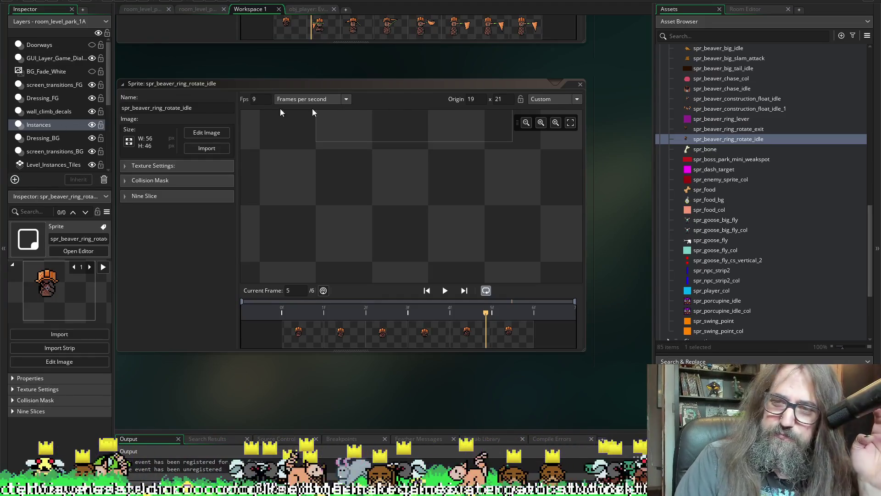
- Scroll the Asset Browser up to the Objects › Characters folder showing obj_beaver_ring
{"action": "scroll", "coordinate": [734, 256], "scroll_direction": "up", "scroll_amount": 8}
{"action": "scroll", "coordinate": [733, 255], "scroll_direction": "up", "scroll_amount": 4}
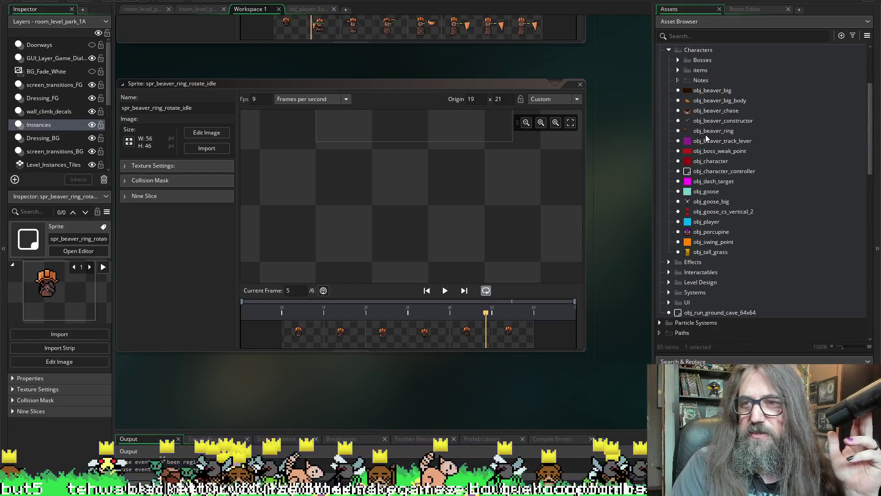
- Open obj_beaver_ring's Draw event code with its #7ACDC8 tint, then switch to Aseprite
{"action": "double_click", "coordinate": [706, 130]}
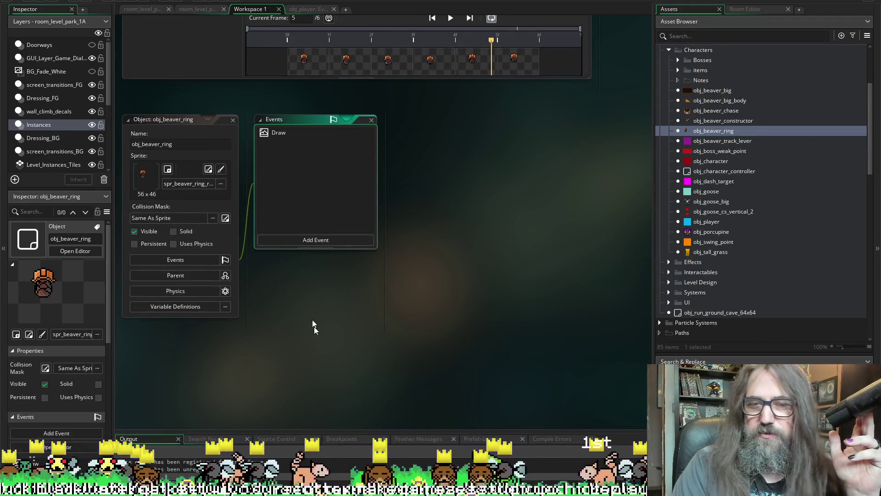
{"action": "left_click_drag", "start_coordinate": [334, 311], "coordinate": [372, 298]}
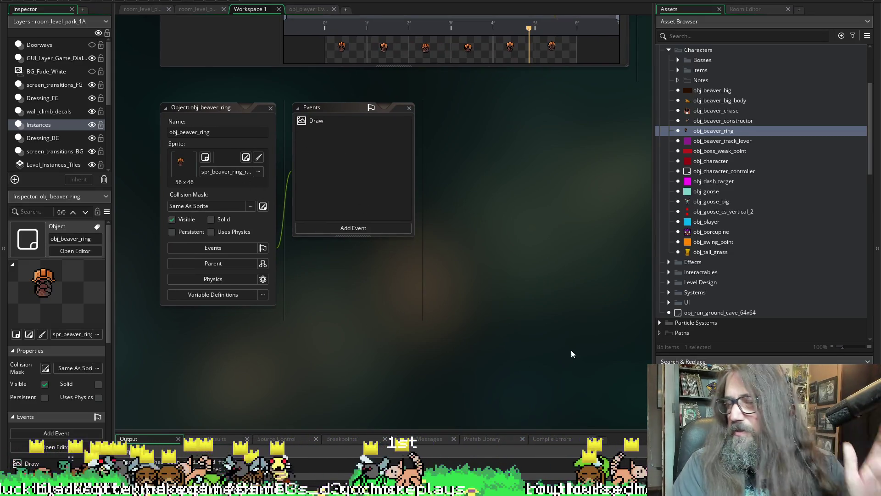
{"action": "double_click", "coordinate": [312, 121]}
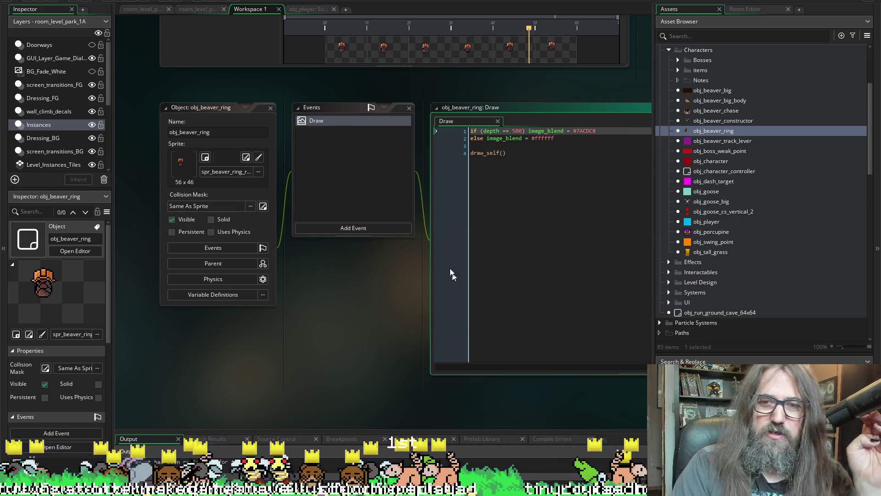
{"action": "mouse_move", "coordinate": [389, 141]}
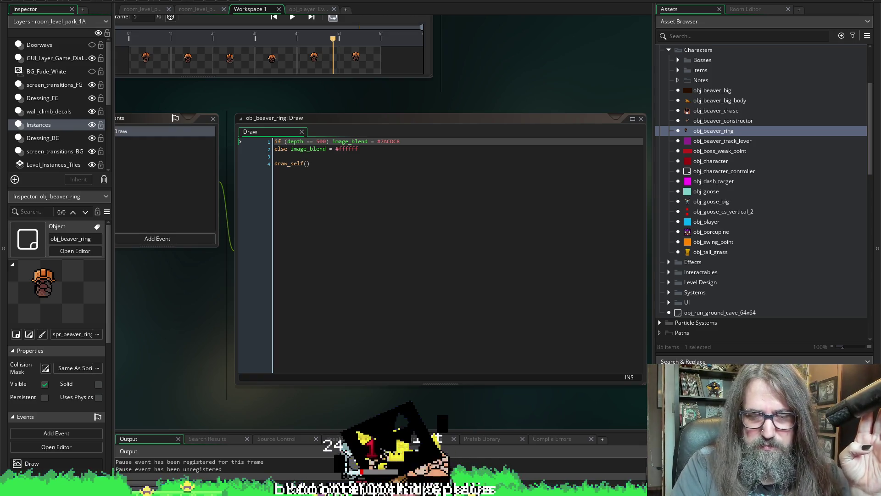
{"action": "mouse_move", "coordinate": [318, 493]}
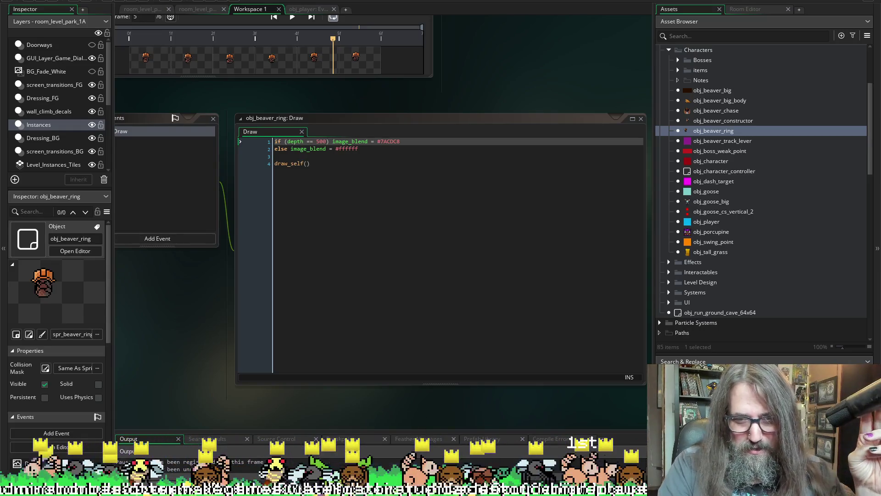
{"action": "left_click", "coordinate": [395, 492]}
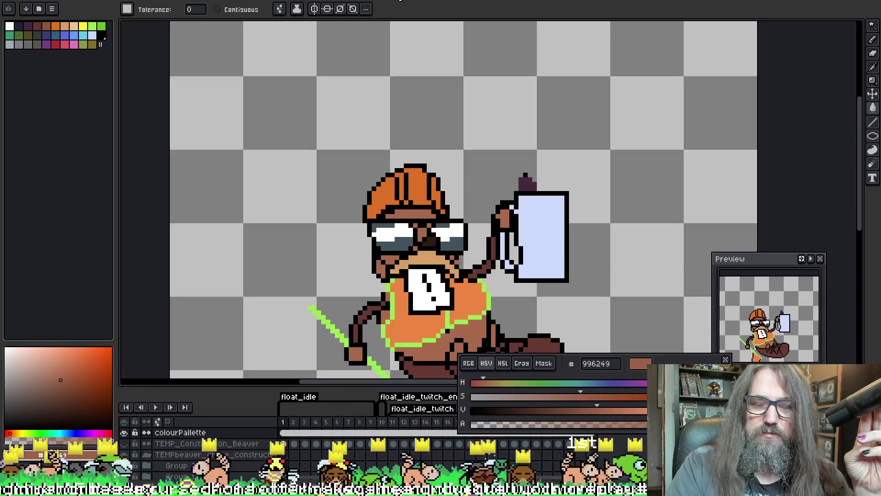
- Move from the beaver sprite to the forest background document in Aseprite
{"action": "left_click_drag", "start_coordinate": [323, 93], "coordinate": [301, 170]}
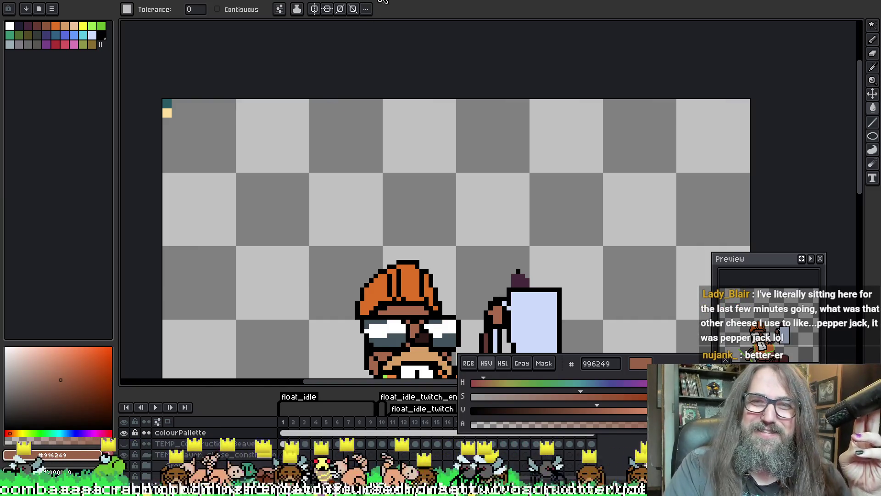
{"action": "mouse_move", "coordinate": [423, 28]}
{"action": "left_mouse_down"}
{"action": "mouse_move", "coordinate": [423, 114]}
{"action": "mouse_move", "coordinate": [386, 89]}
{"action": "mouse_move", "coordinate": [475, 111]}
{"action": "mouse_move", "coordinate": [410, 66]}
{"action": "left_mouse_up"}
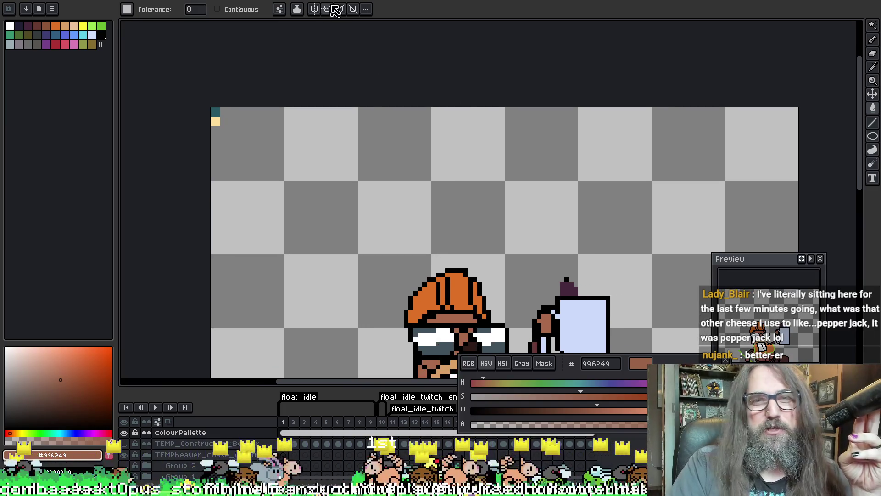
{"action": "key", "text": "ctrl+Tab"}
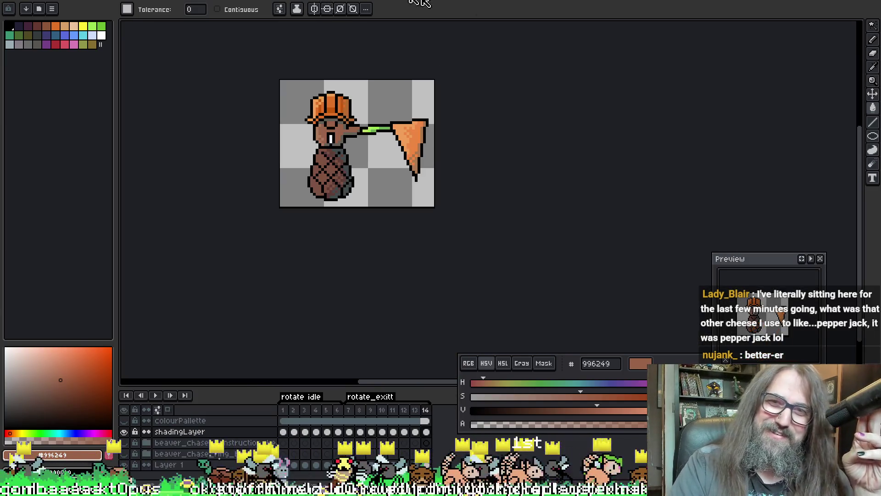
{"action": "key", "text": "ctrl+Tab"}
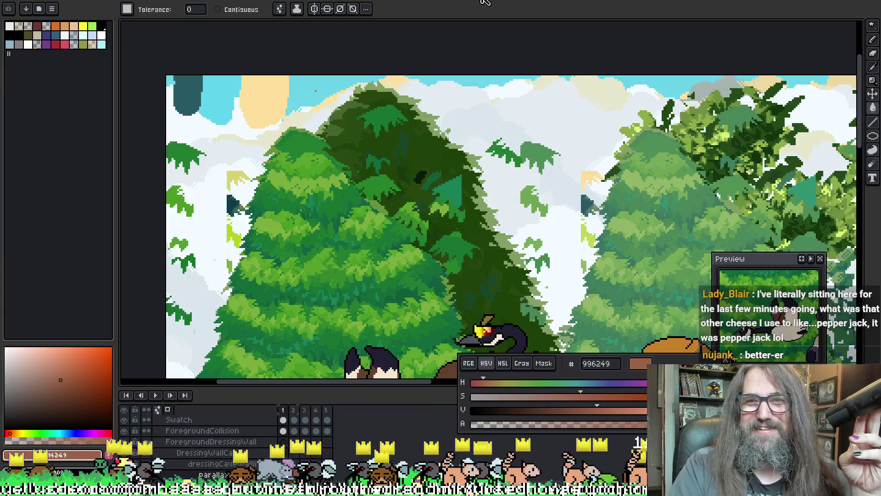
- Eyedrop dark teal #285963 from the forest background, select its hex code and return to GameMaker
{"action": "left_click", "coordinate": [193, 87], "text": "alt"}
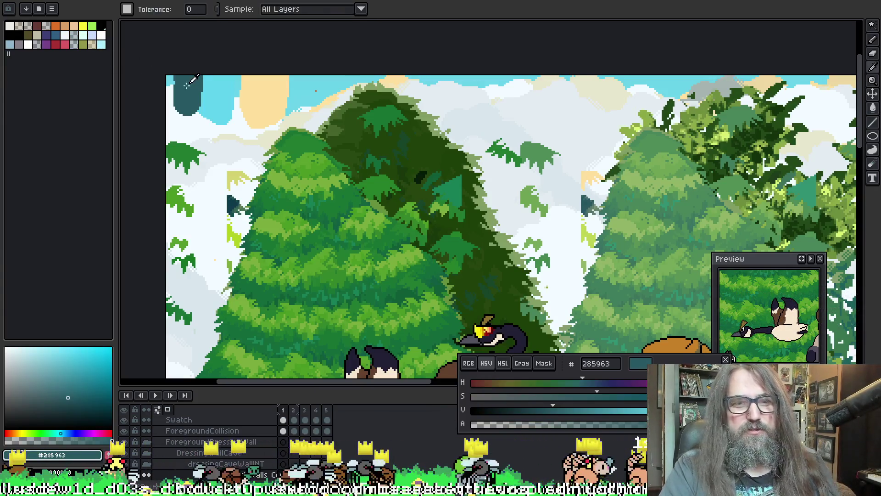
{"action": "double_click", "coordinate": [606, 363]}
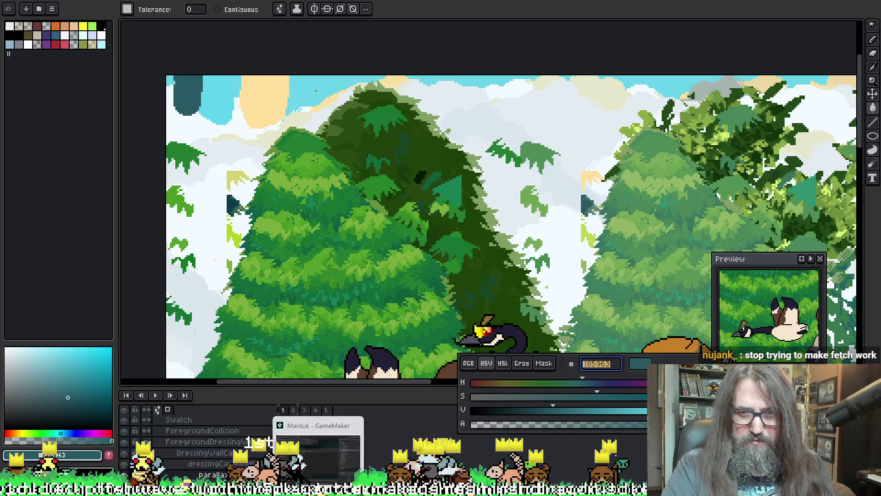
{"action": "left_click", "coordinate": [318, 452]}
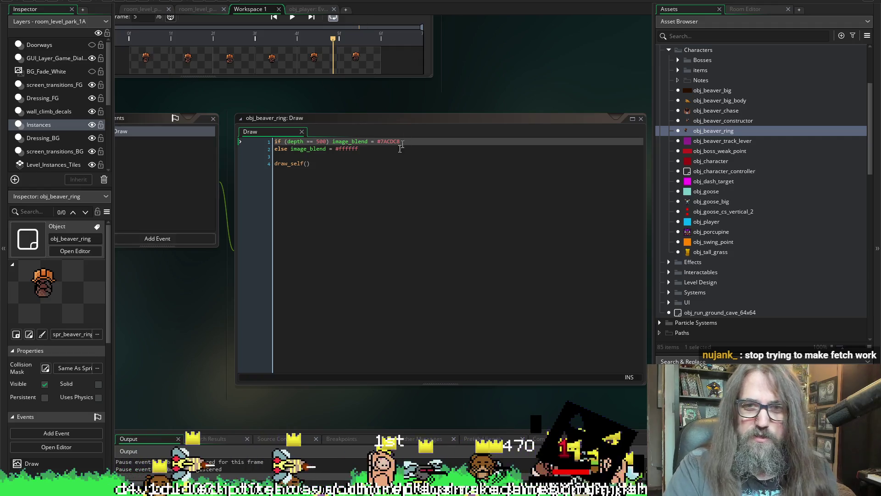
- Replace the ring tint #7ACDC8 with #285963, save the Draw code and restart the game
{"action": "left_click_drag", "start_coordinate": [378, 143], "coordinate": [414, 145]}
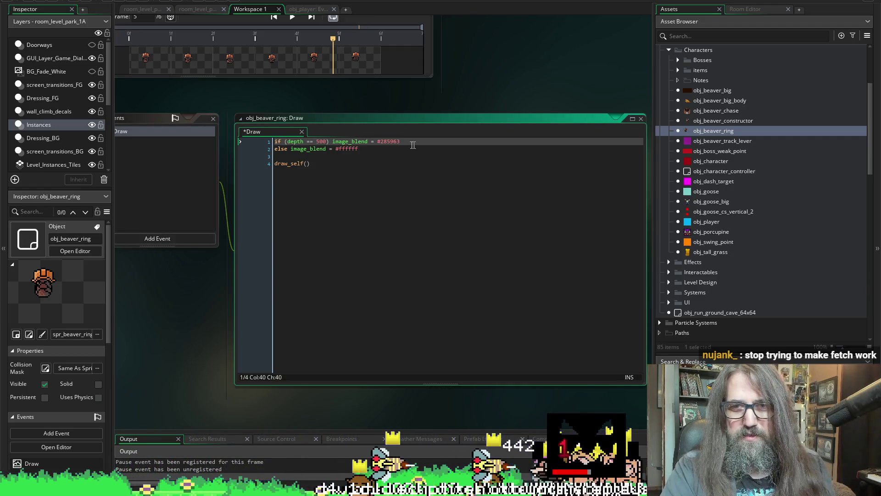
{"action": "mouse_move", "coordinate": [393, 141]}
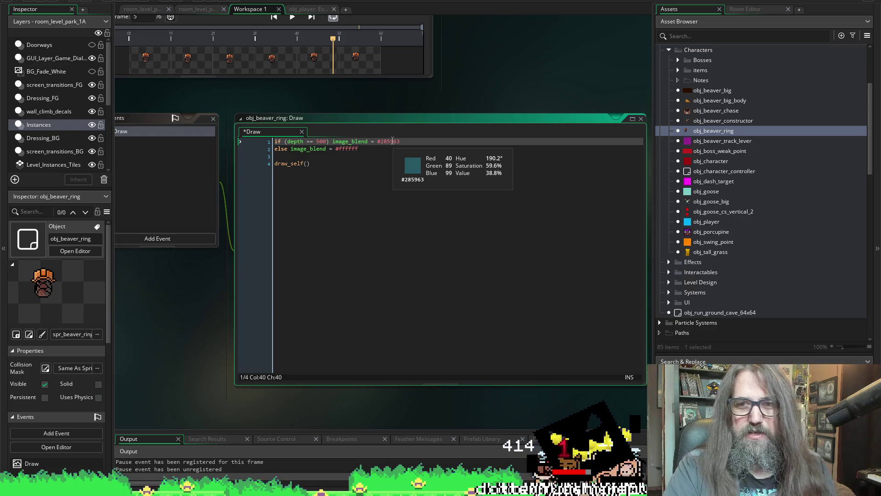
{"action": "key", "text": "ctrl+s"}
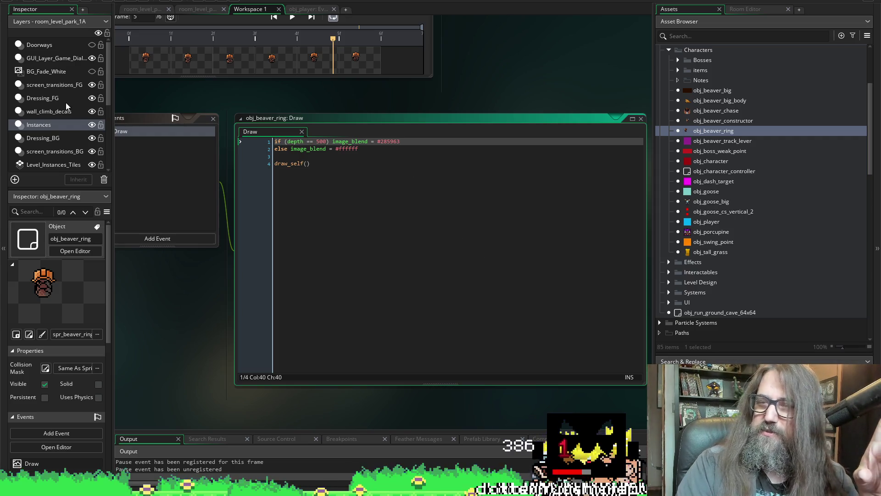
{"action": "left_click", "coordinate": [122, 2]}
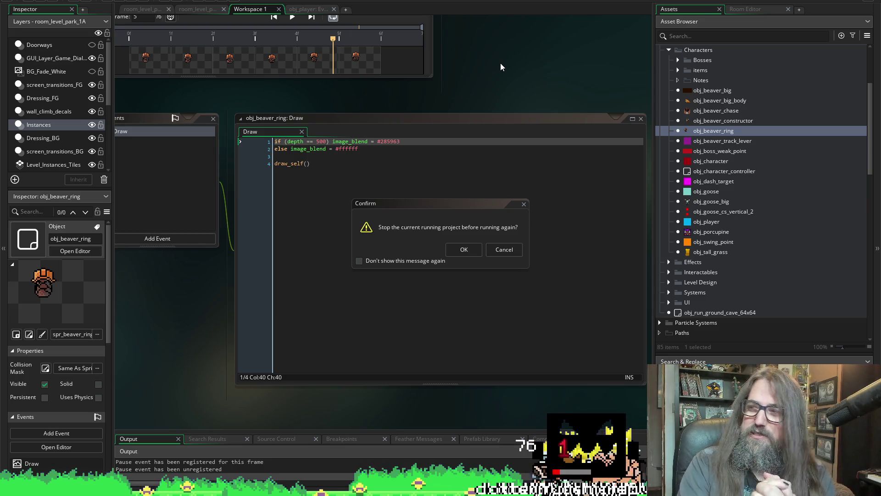
{"action": "left_click", "coordinate": [473, 250]}
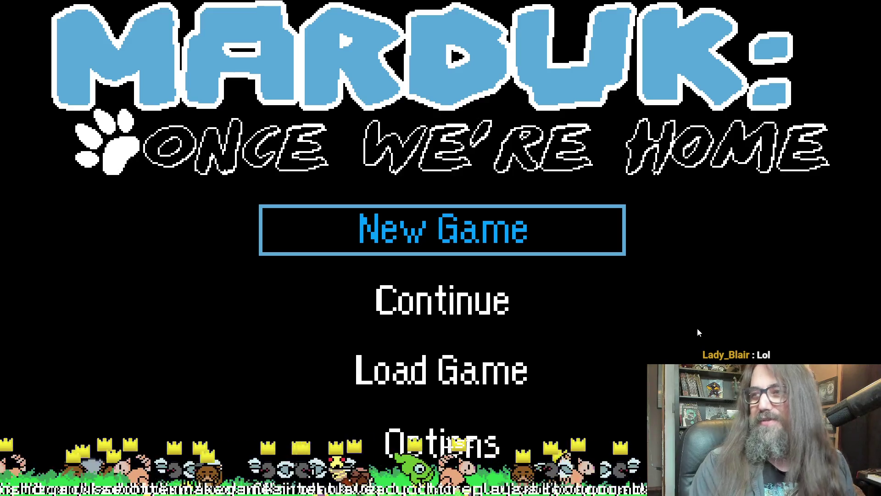
- Continue the saved game, enter park Level 2-1A and walk the dog right toward the rings
{"action": "key", "text": "Down"}
{"action": "key", "text": "Return"}
{"action": "key", "text": "Left"}
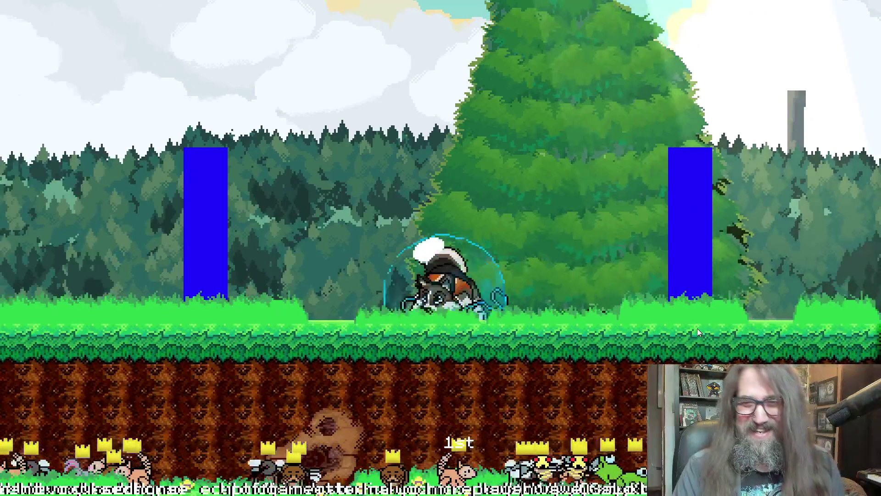
{"action": "key", "text": "Right"}
{"action": "key", "text": "Escape"}
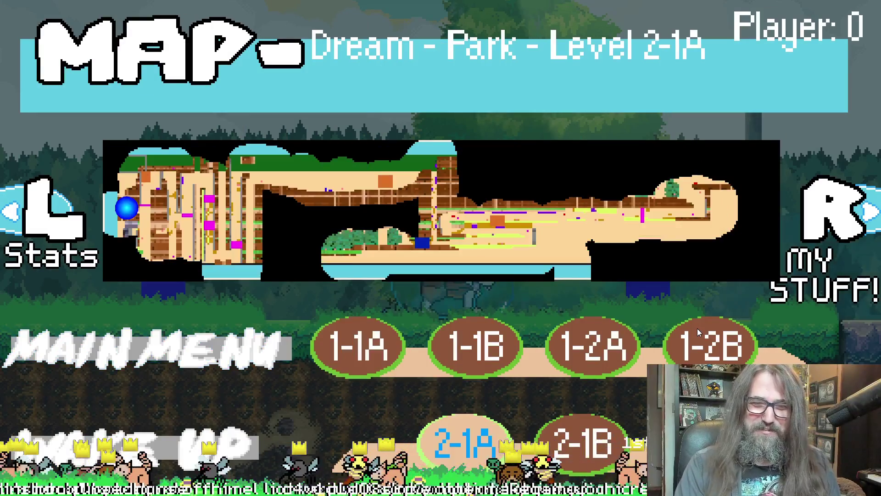
{"action": "key", "text": "Return"}
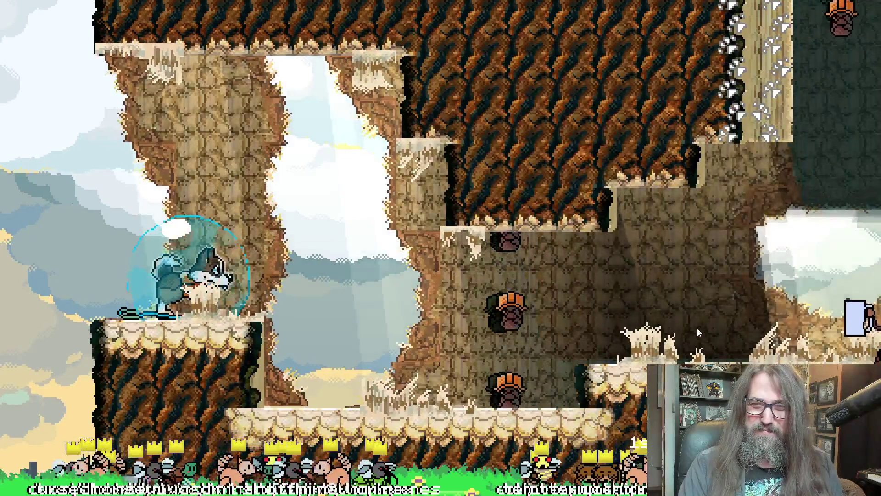
{"action": "key", "text": "Right"}
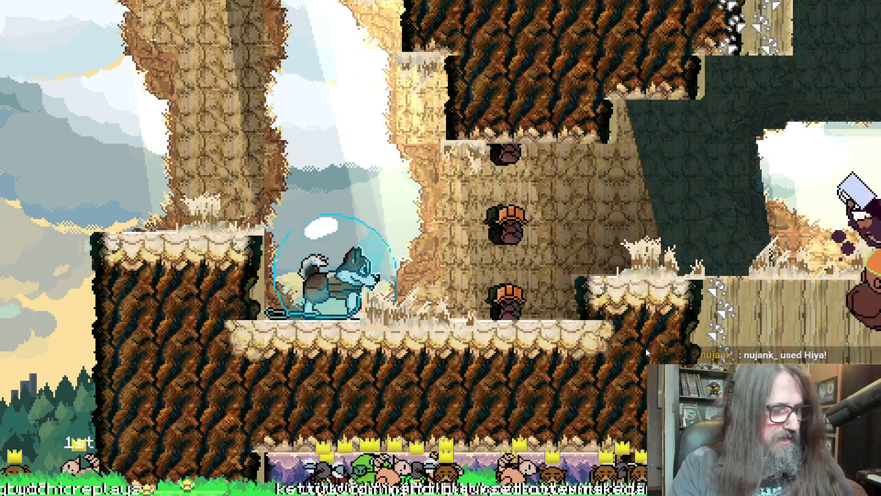
{"action": "key", "text": "alt+Tab"}
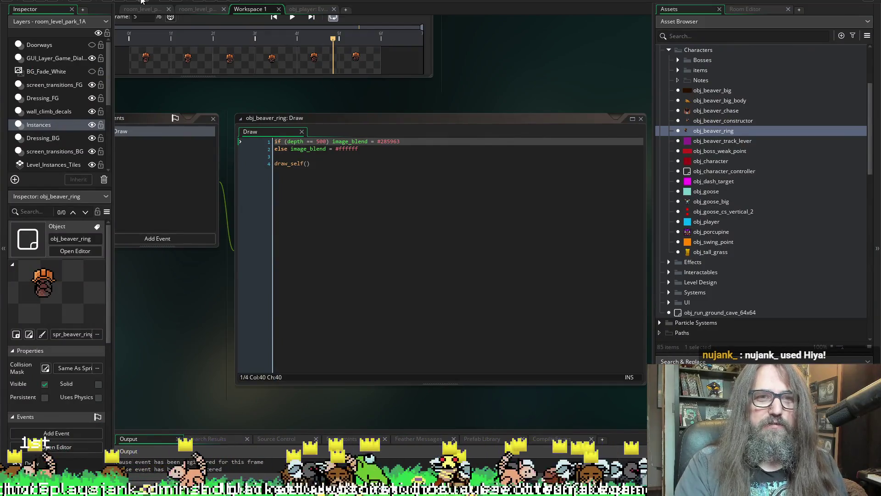
- Run the project again and go back to Aseprite's forest background with teal #285963
{"action": "left_click", "coordinate": [142, 2]}
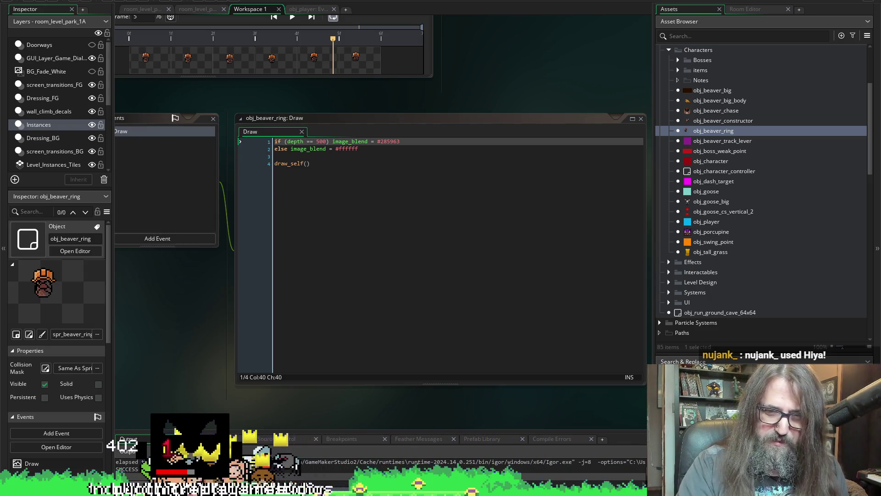
{"action": "key", "text": "alt+Tab"}
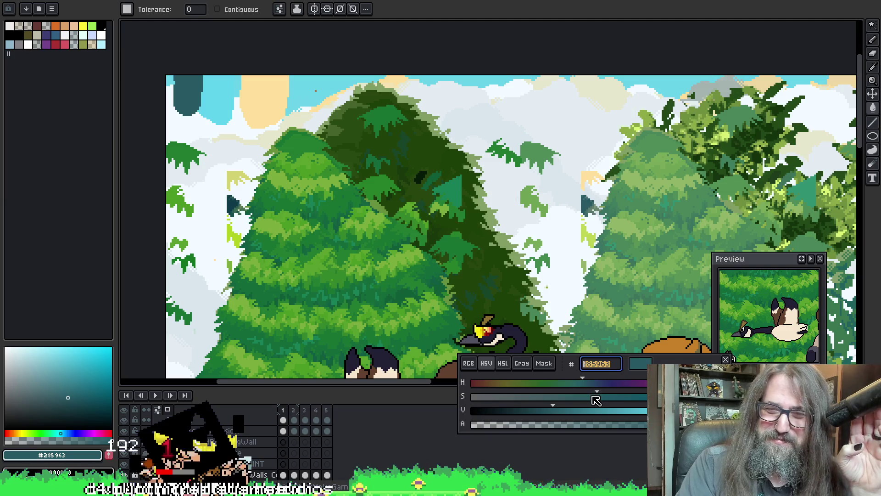
- Desaturate the sampled teal to a greyer #556163 and pan across the forest background
{"action": "left_click_drag", "start_coordinate": [596, 396], "coordinate": [509, 411]}
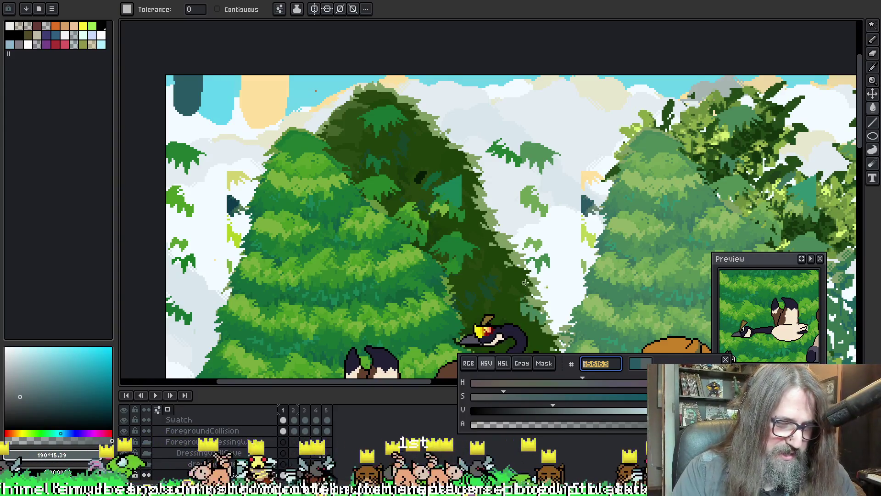
{"action": "left_click_drag", "start_coordinate": [576, 288], "coordinate": [591, 252]}
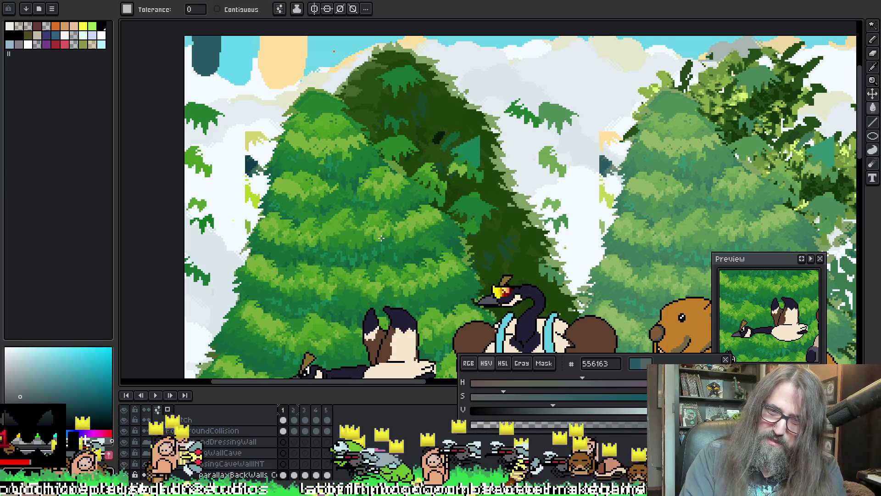
{"action": "scroll", "coordinate": [318, 125], "scroll_direction": "up", "scroll_amount": 2}
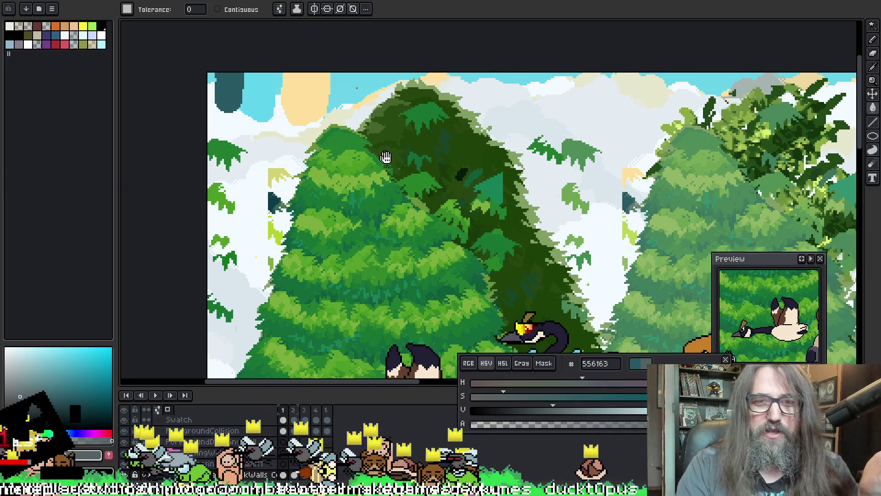
- Adjust the colour's brightness with the V slider until the hex reads 5b686b
{"action": "left_click_drag", "start_coordinate": [333, 144], "coordinate": [396, 212]}
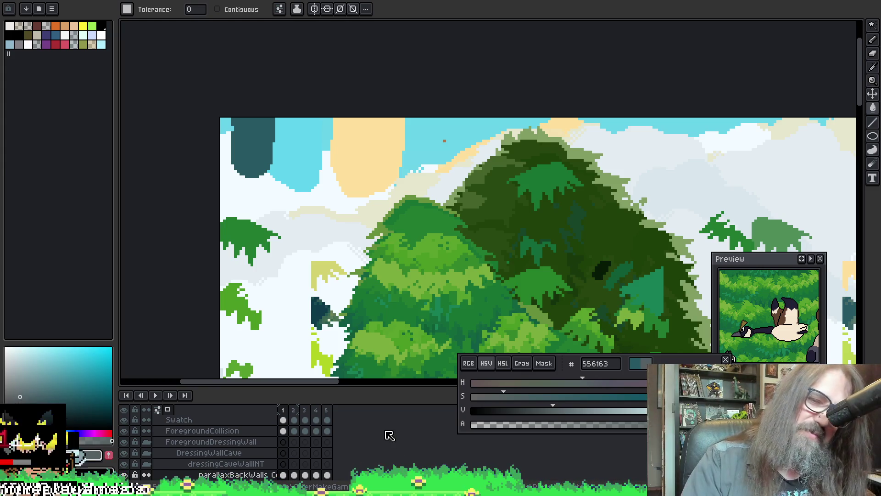
{"action": "left_click", "coordinate": [560, 410]}
{"action": "mouse_move", "coordinate": [560, 410]}
{"action": "left_mouse_down"}
{"action": "mouse_move", "coordinate": [625, 421]}
{"action": "mouse_move", "coordinate": [562, 423]}
{"action": "mouse_move", "coordinate": [578, 420]}
{"action": "left_mouse_up"}
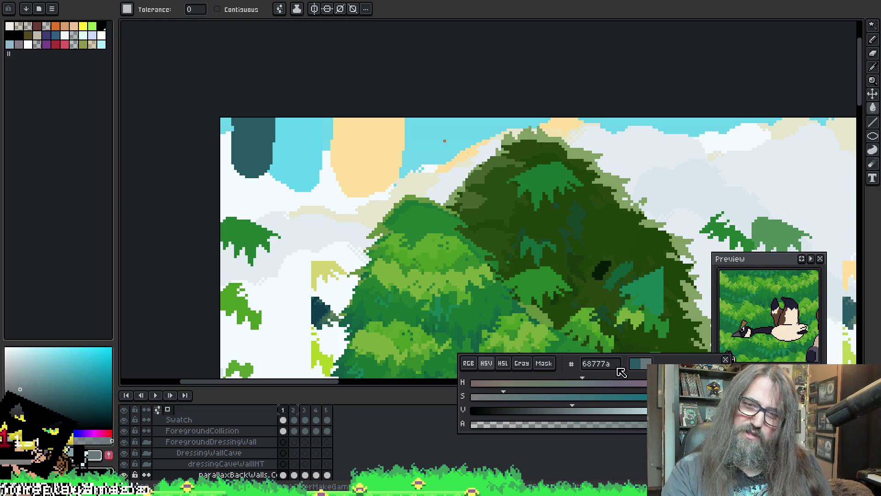
{"action": "left_click", "coordinate": [565, 416]}
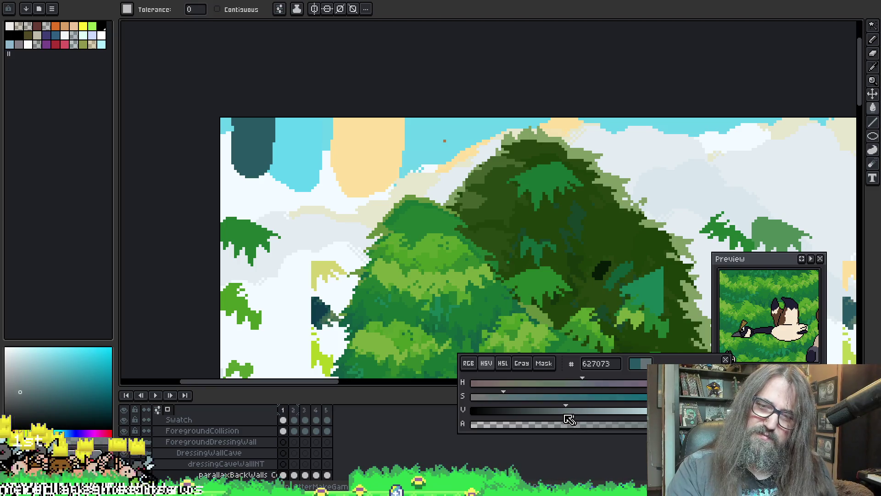
{"action": "mouse_move", "coordinate": [565, 415]}
{"action": "left_mouse_down"}
{"action": "mouse_move", "coordinate": [553, 416]}
{"action": "mouse_move", "coordinate": [570, 417]}
{"action": "mouse_move", "coordinate": [561, 418]}
{"action": "left_mouse_up"}
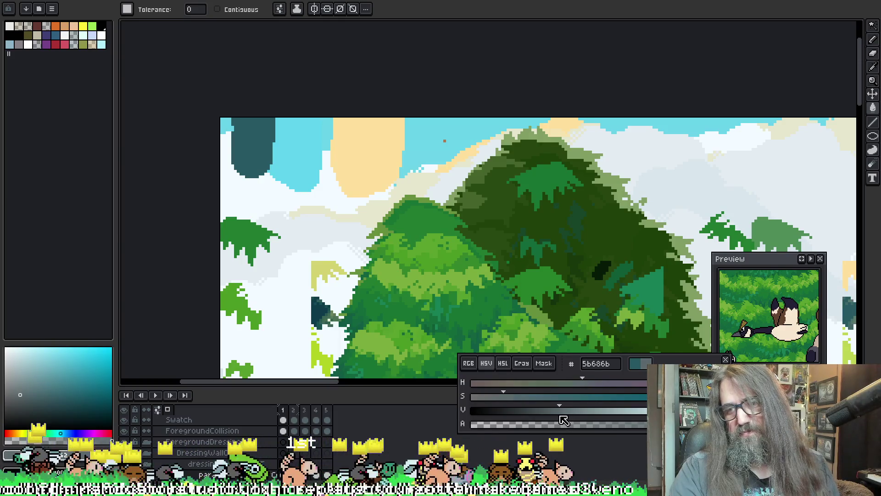
- Select the whole 5b686b hex code for copying and return to GameMaker
{"action": "left_click", "coordinate": [617, 366]}
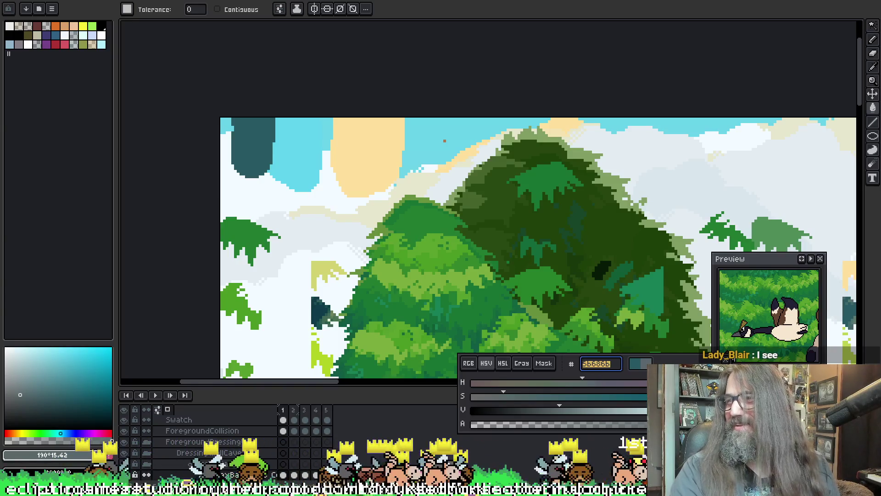
{"action": "left_click", "coordinate": [593, 364]}
{"action": "double_click", "coordinate": [611, 365]}
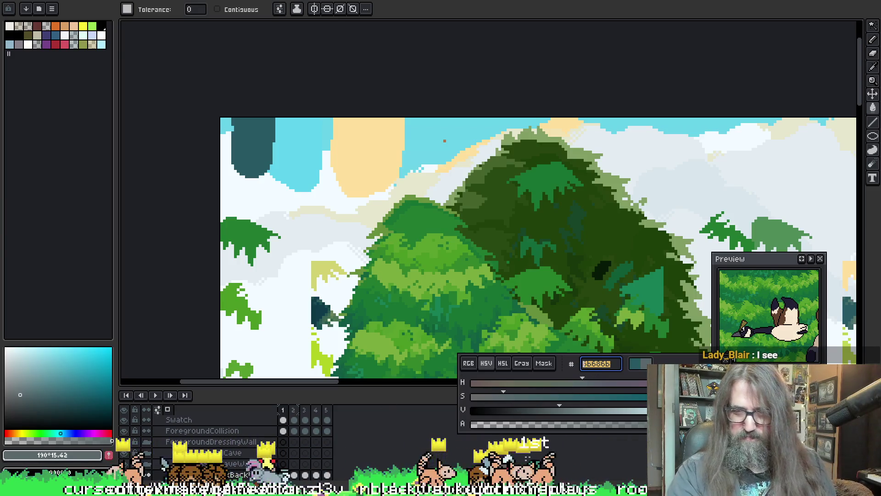
{"action": "mouse_move", "coordinate": [318, 490]}
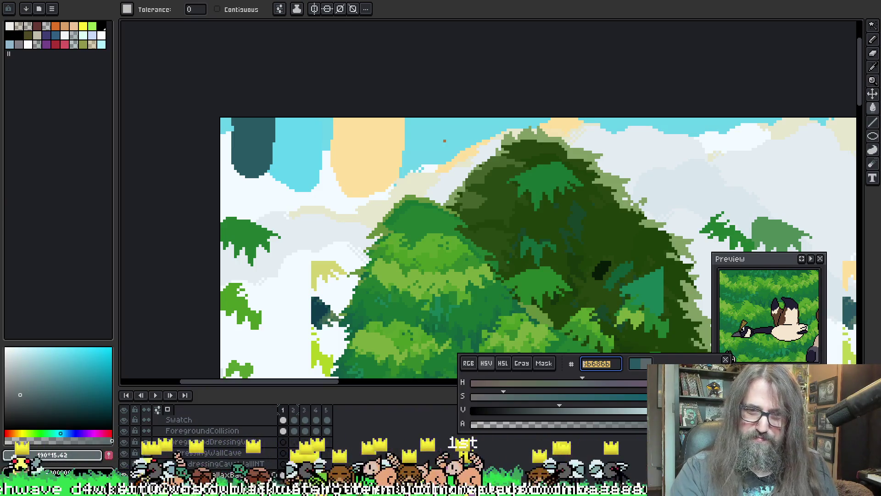
{"action": "left_click", "coordinate": [319, 441]}
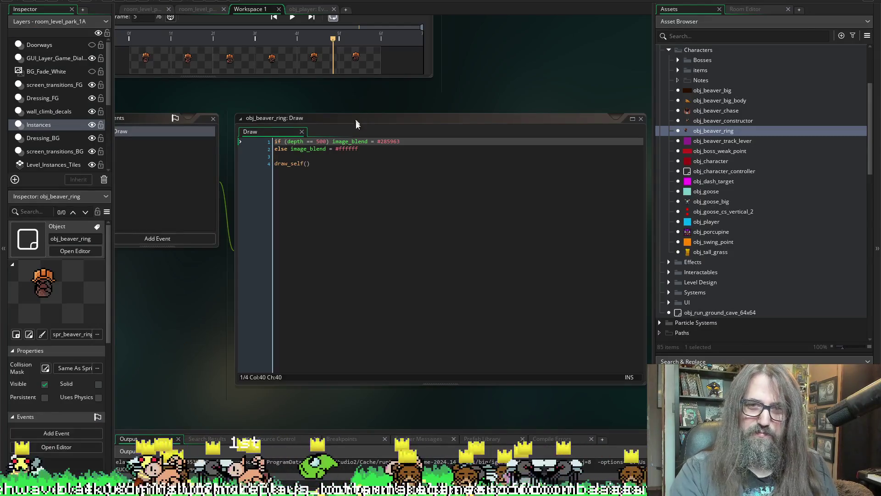
- Paste #5b686b over #285963 on line 1 of the Draw code, save, and run the game
{"action": "double_click", "coordinate": [389, 142]}
{"action": "type", "text": "#5b686b"}
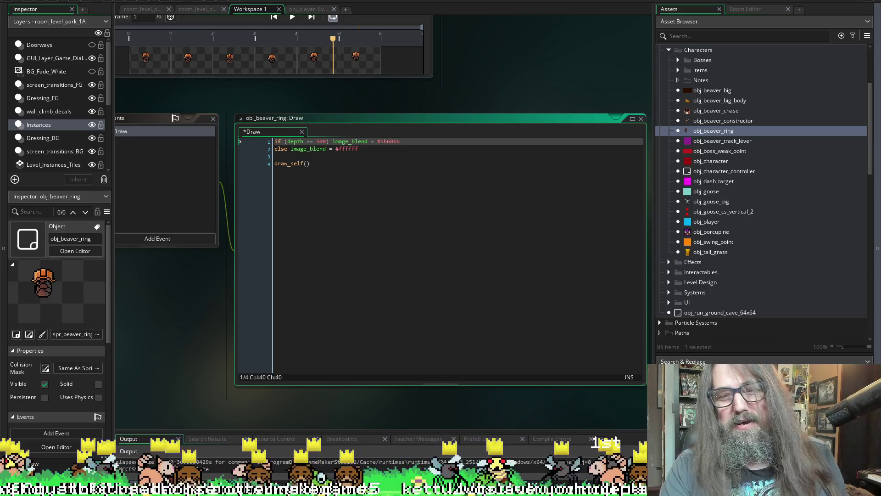
{"action": "left_click_drag", "start_coordinate": [379, 141], "coordinate": [411, 139]}
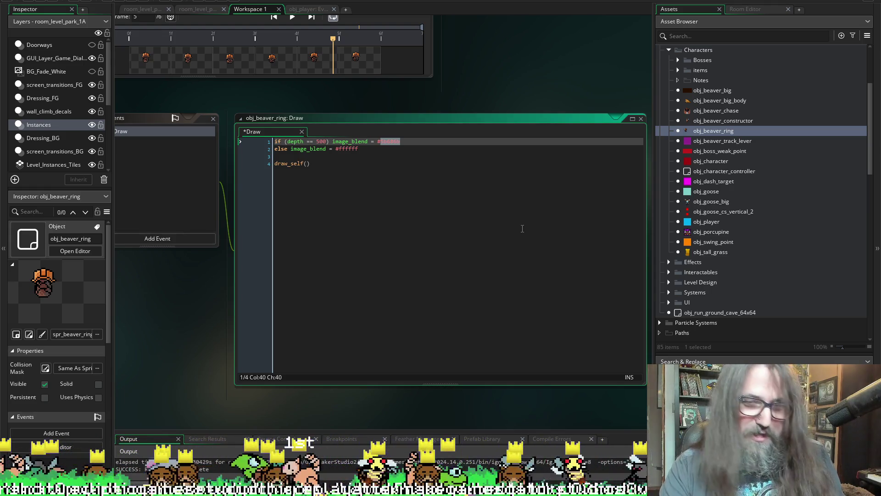
{"action": "key", "text": "Right"}
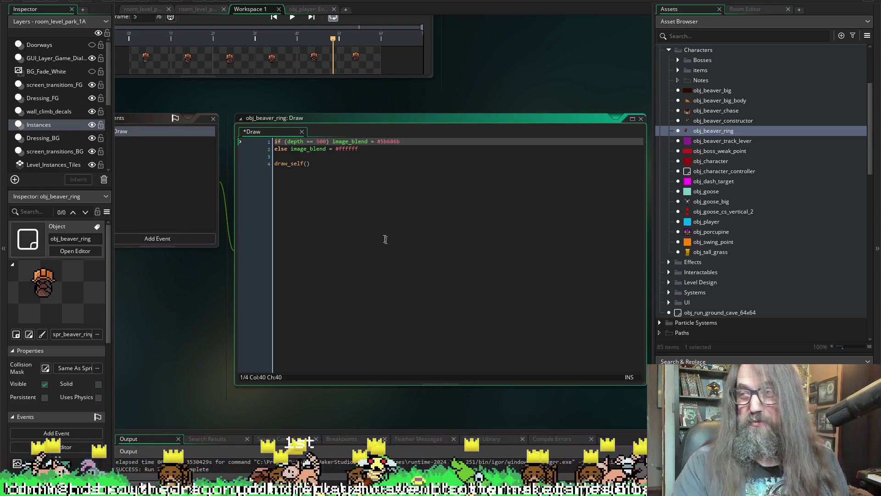
{"action": "key", "text": "ctrl+s"}
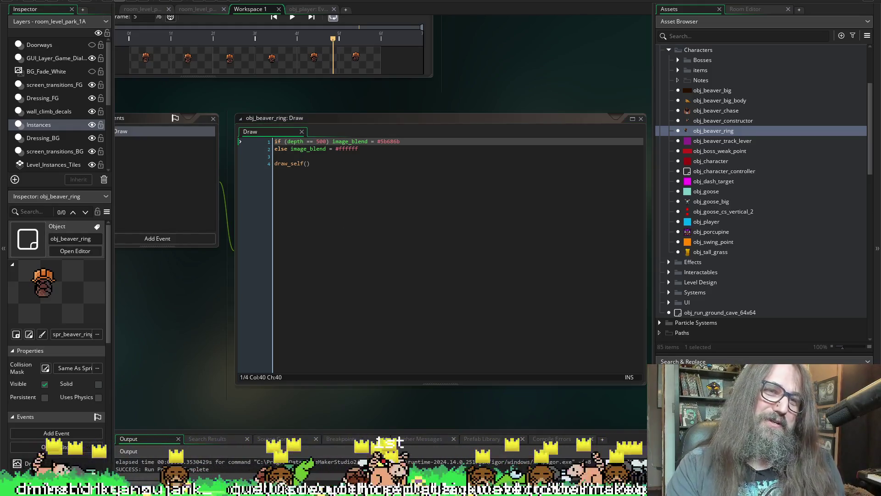
{"action": "left_click", "coordinate": [119, 2]}
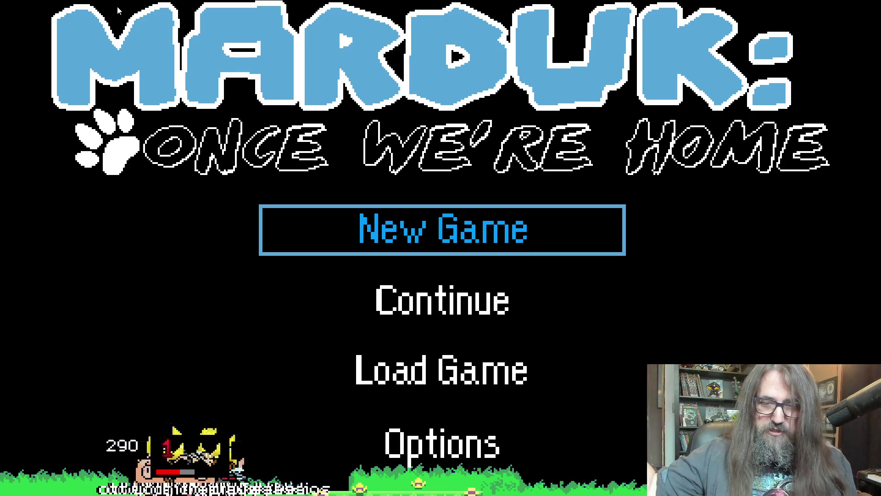
{"action": "key", "text": "Down"}
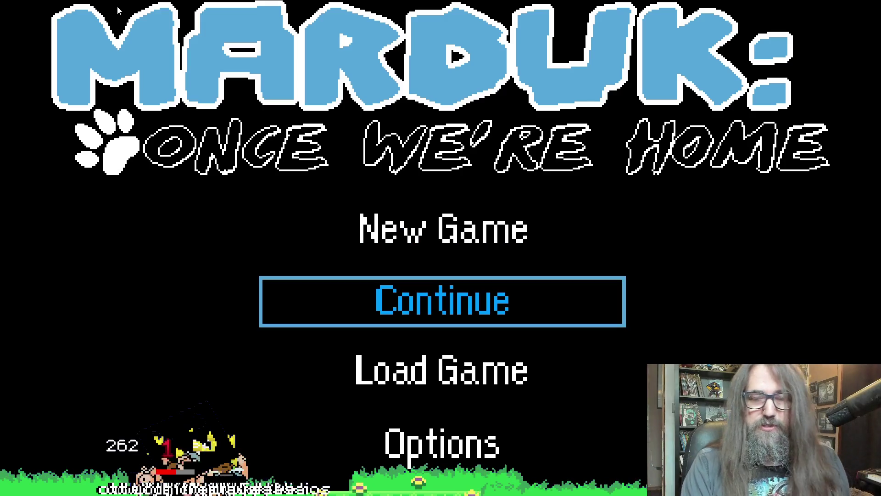
{"action": "key", "text": "Return"}
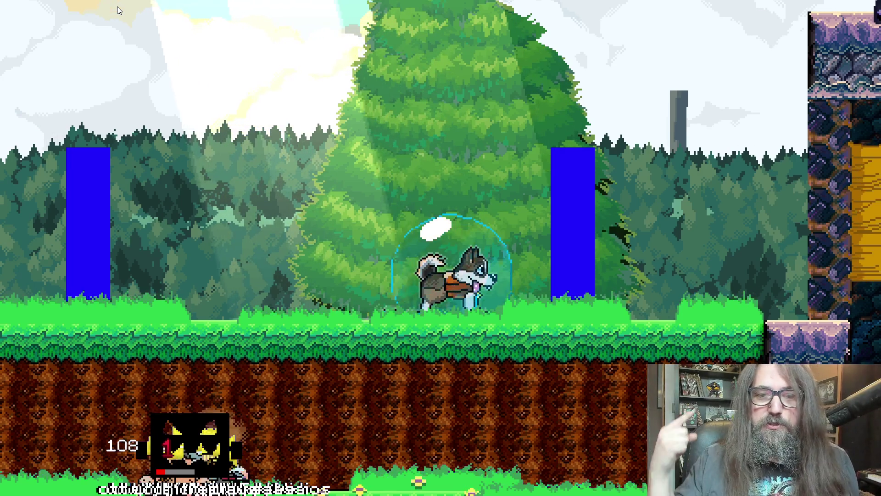
{"action": "key", "text": "Escape"}
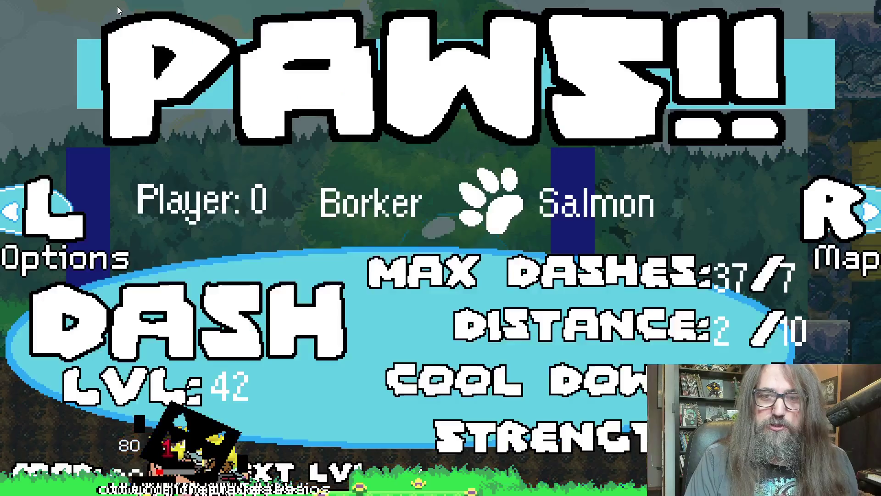
{"action": "key", "text": "r"}
{"action": "key", "text": "Down"}
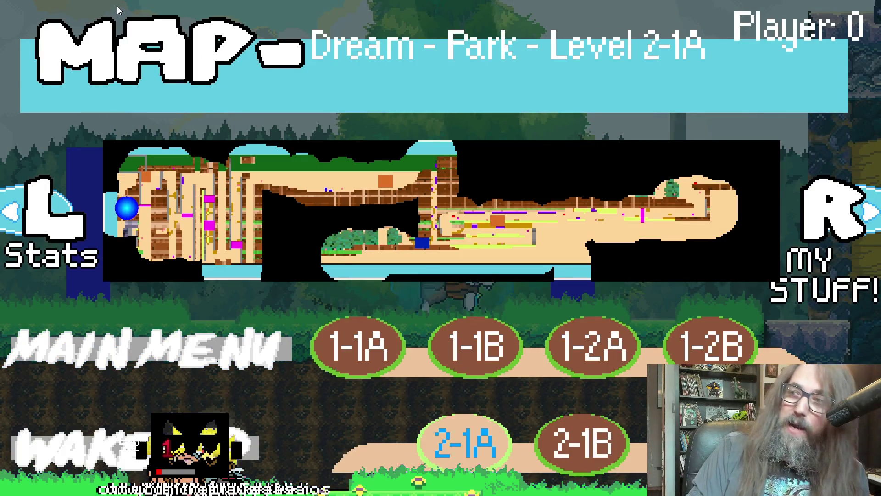
{"action": "key", "text": "Return"}
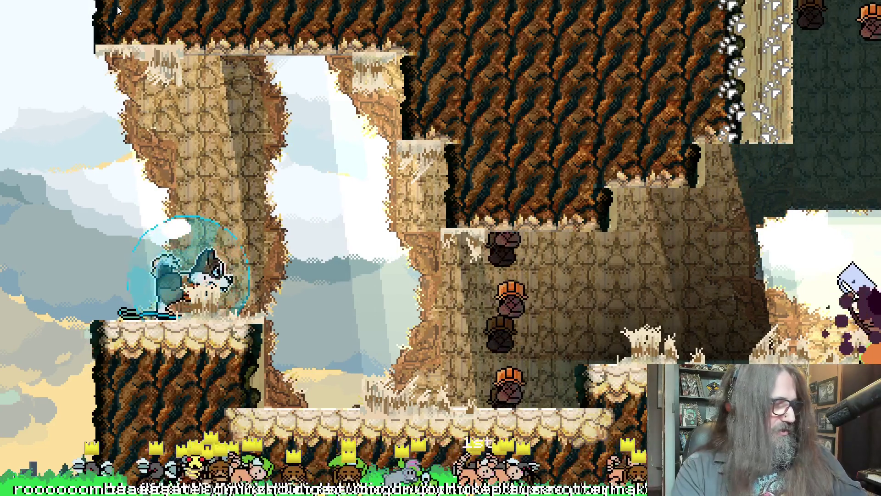
{"action": "key", "text": "Escape"}
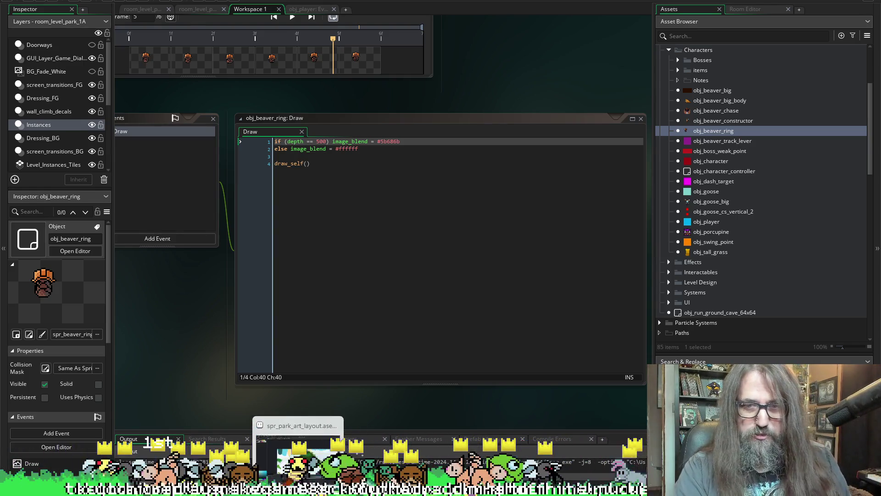
- In the park artwork in Aseprite, lighten the sampled colour to 798b8f
{"action": "left_click", "coordinate": [298, 452]}
{"action": "left_click_drag", "start_coordinate": [561, 409], "coordinate": [589, 409]}
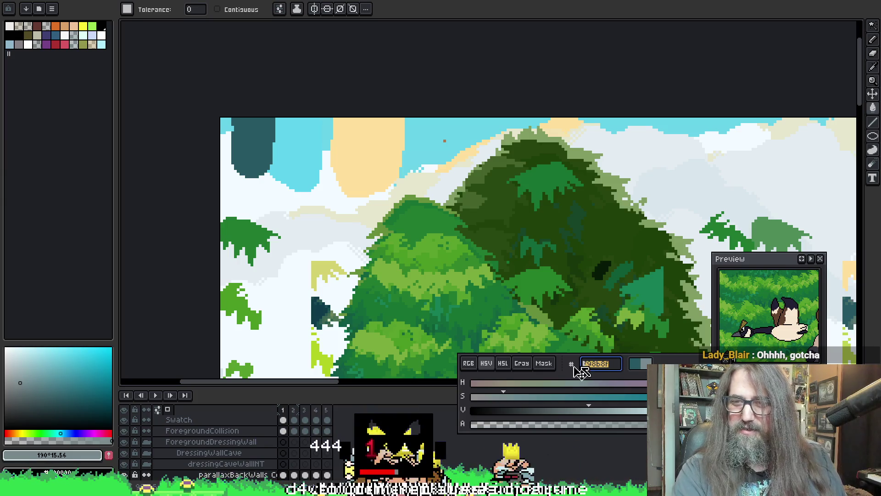
{"action": "key", "text": "v"}
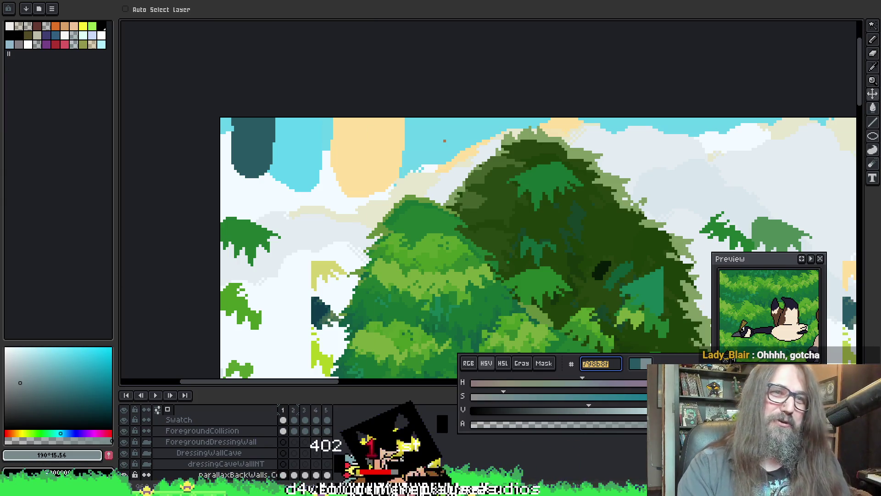
- Save the park art file and switch back to GameMaker
{"action": "key", "text": "w"}
{"action": "key", "text": "alt+e"}
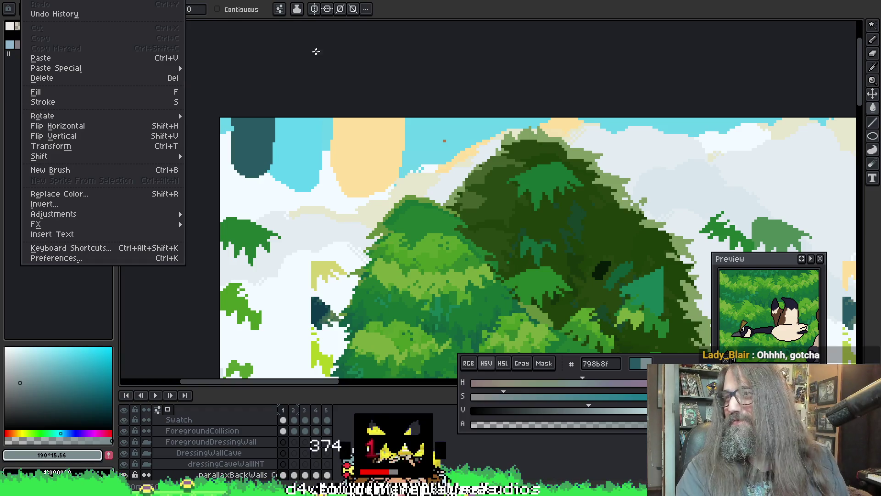
{"action": "key", "text": "ctrl"}
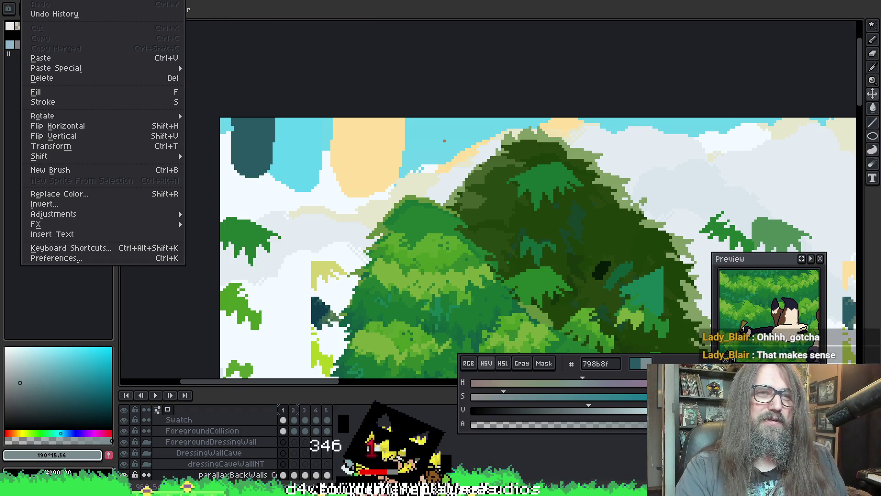
{"action": "key", "text": "alt+f"}
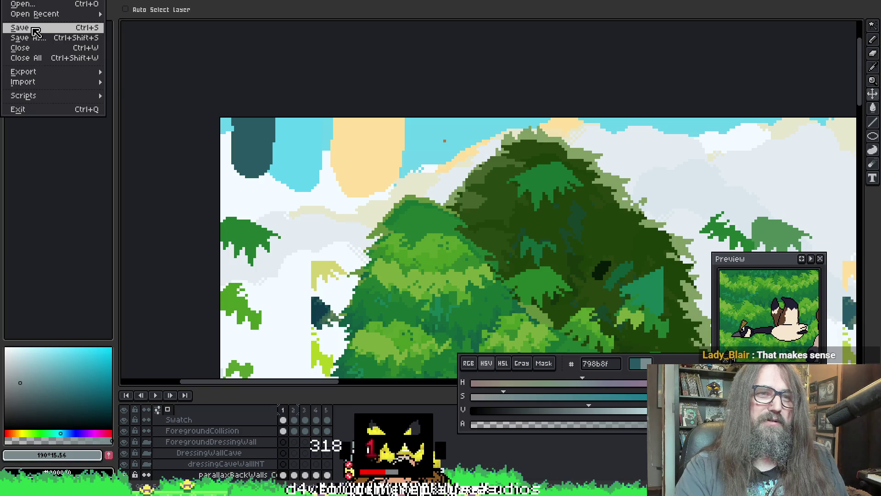
{"action": "left_click", "coordinate": [33, 28]}
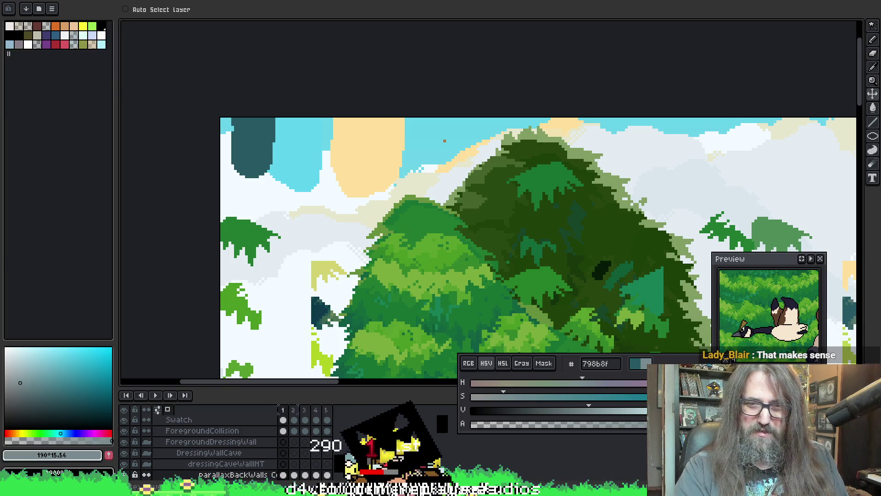
{"action": "mouse_move", "coordinate": [312, 487]}
{"action": "left_click", "coordinate": [307, 458]}
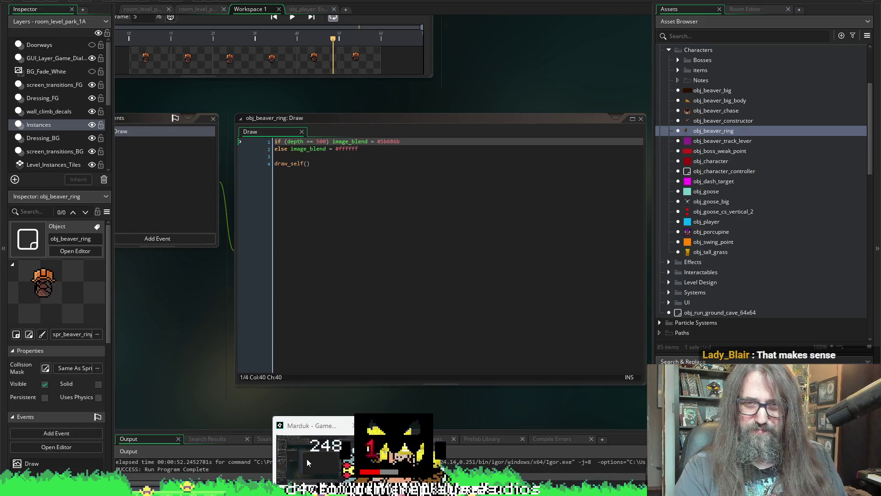
- Replace the depth-500 ring tint #5b686b with #798b8f in the Draw code, then run the game
{"action": "left_click", "coordinate": [383, 142]}
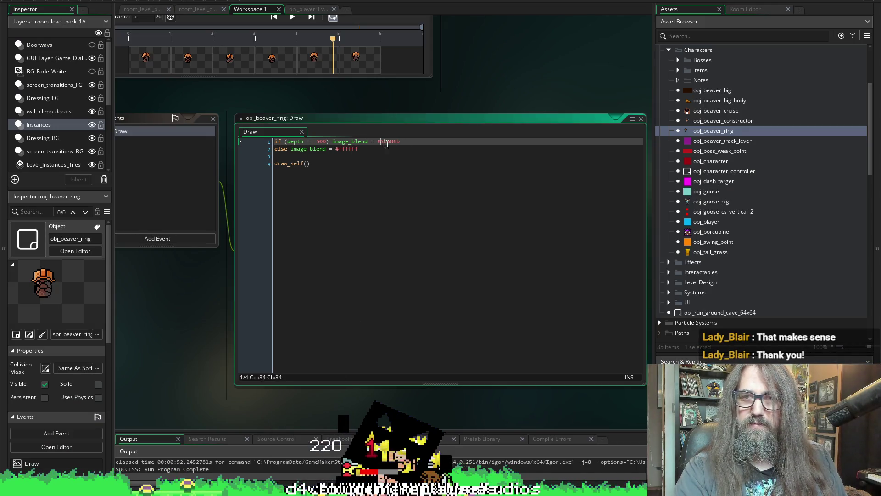
{"action": "type", "text": "798b8f"}
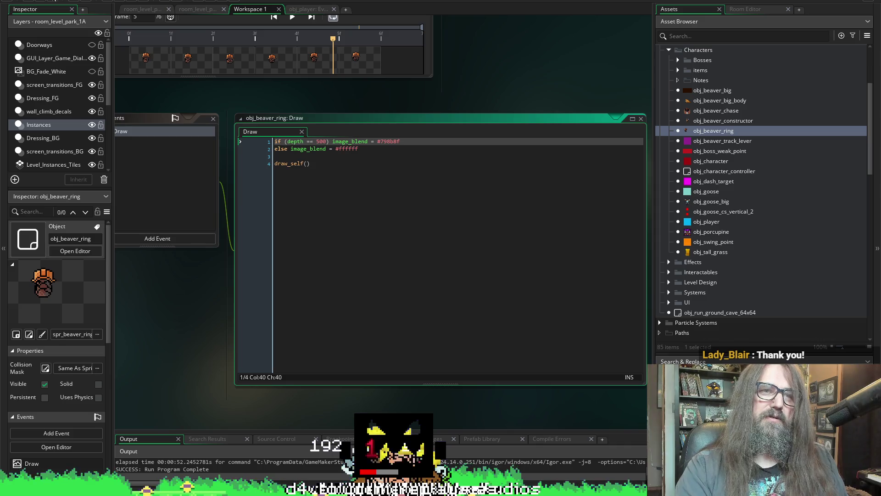
{"action": "left_click", "coordinate": [116, 1]}
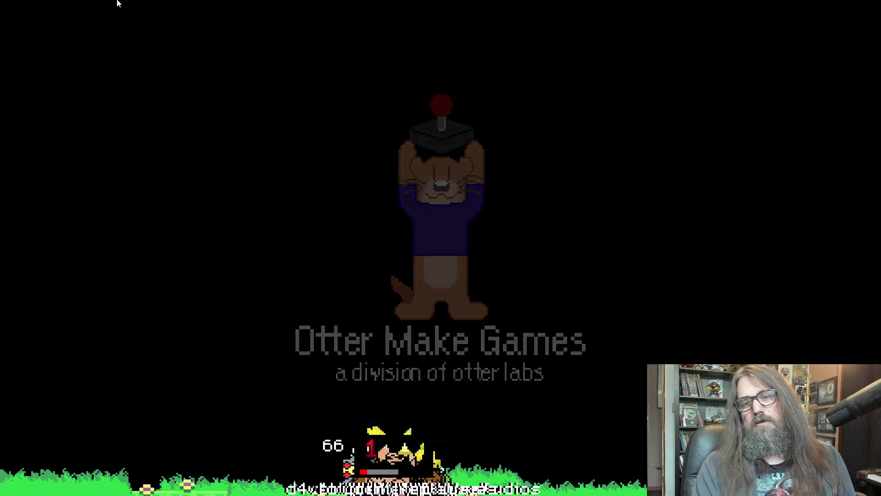
- Continue from the save, load Level 2-1A and fly through it checking the rings, then leave fullscreen
{"action": "key", "text": "Down"}
{"action": "key", "text": "Return"}
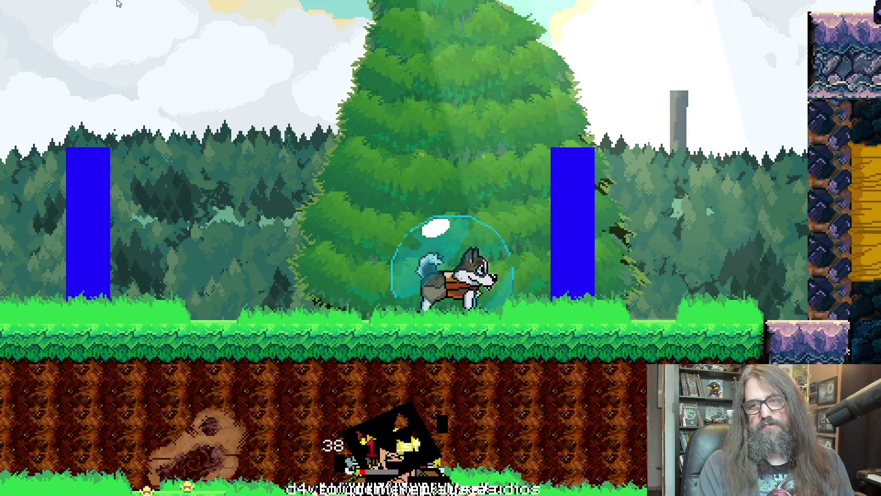
{"action": "key", "text": "Escape"}
{"action": "key", "text": "Down"}
{"action": "key", "text": "Return"}
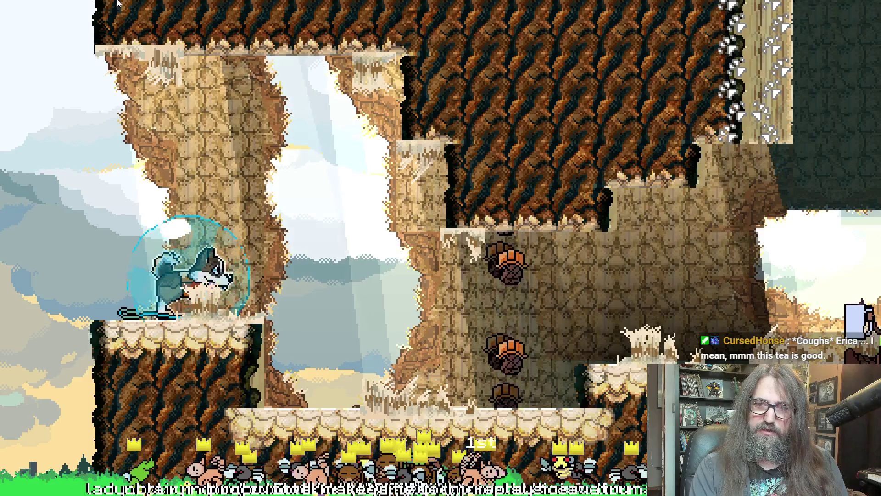
{"action": "key", "text": "Right"}
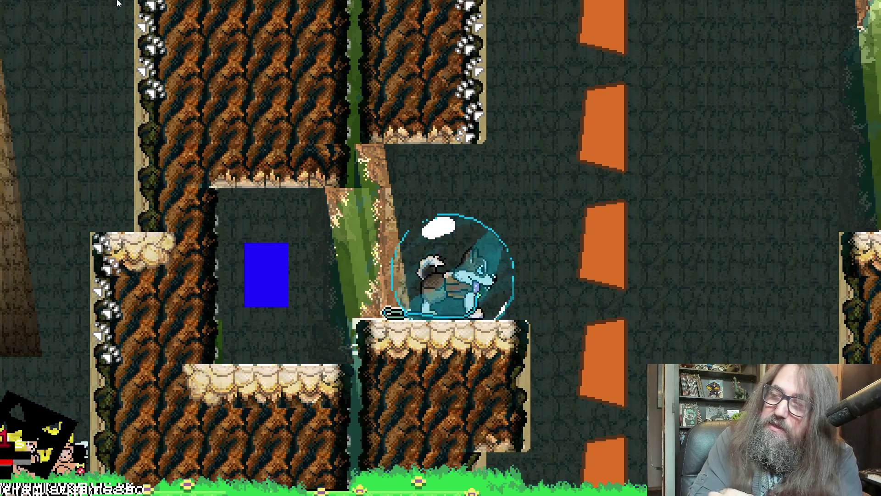
{"action": "key", "text": "alt+Tab"}
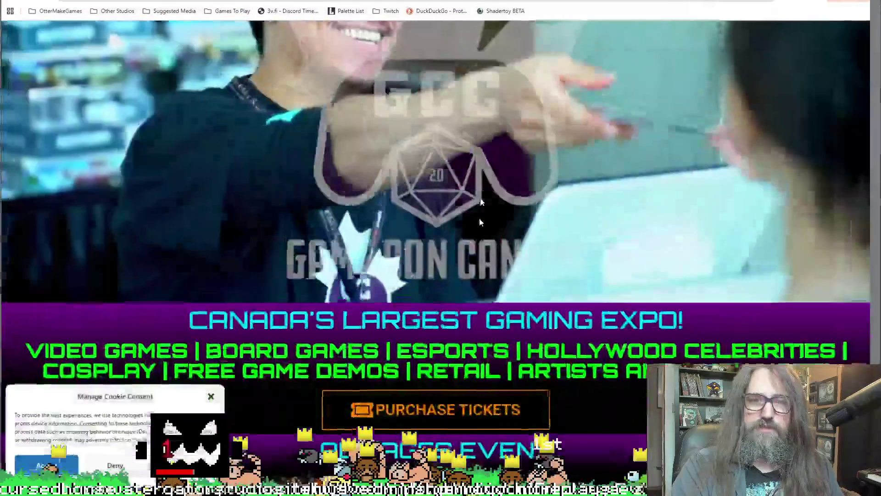
- Close the cookie notice on the Game Con Canada page and scroll through the expo details
{"action": "scroll", "coordinate": [213, 398], "scroll_direction": "down", "scroll_amount": 4}
{"action": "left_click", "coordinate": [213, 398]}
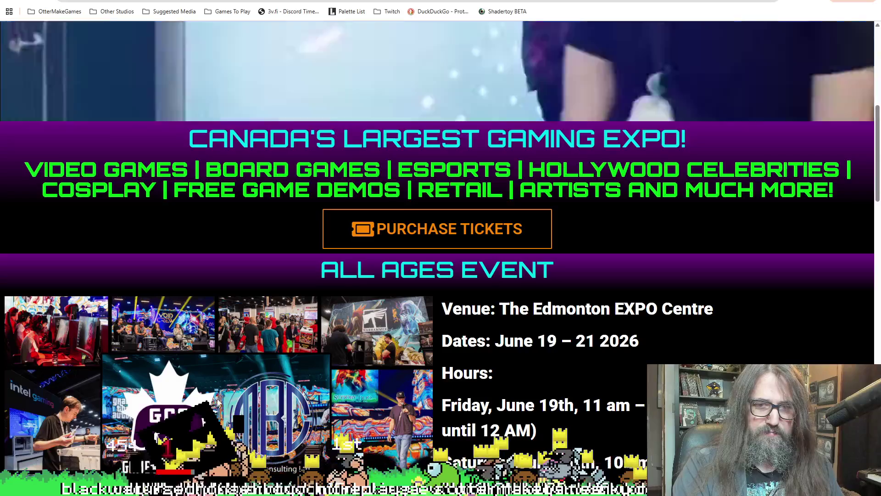
{"action": "scroll", "coordinate": [442, 390], "scroll_direction": "up", "scroll_amount": 5}
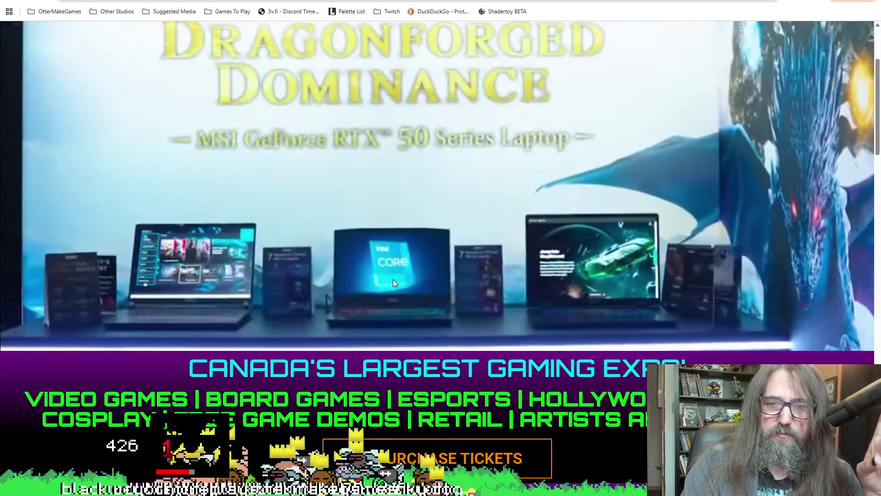
{"action": "scroll", "coordinate": [273, 323], "scroll_direction": "down", "scroll_amount": 5}
{"action": "scroll", "coordinate": [273, 323], "scroll_direction": "down", "scroll_amount": 8}
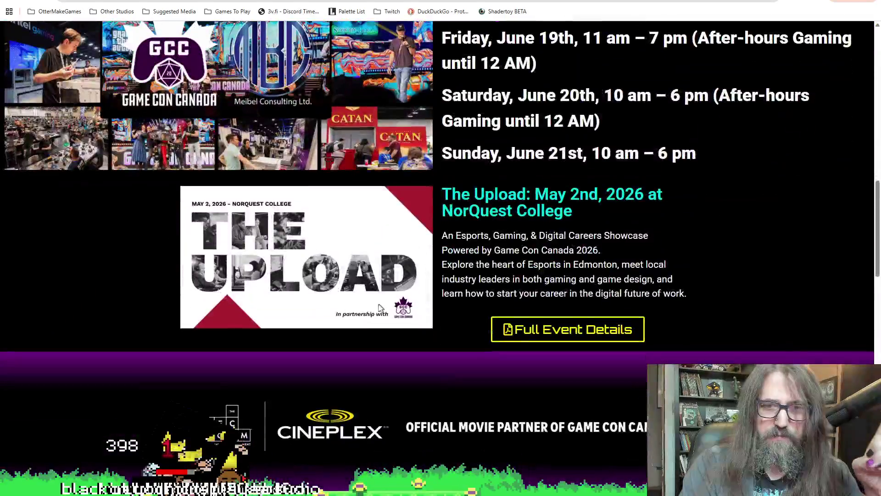
{"action": "scroll", "coordinate": [383, 311], "scroll_direction": "up", "scroll_amount": 3}
{"action": "scroll", "coordinate": [383, 311], "scroll_direction": "down", "scroll_amount": 13}
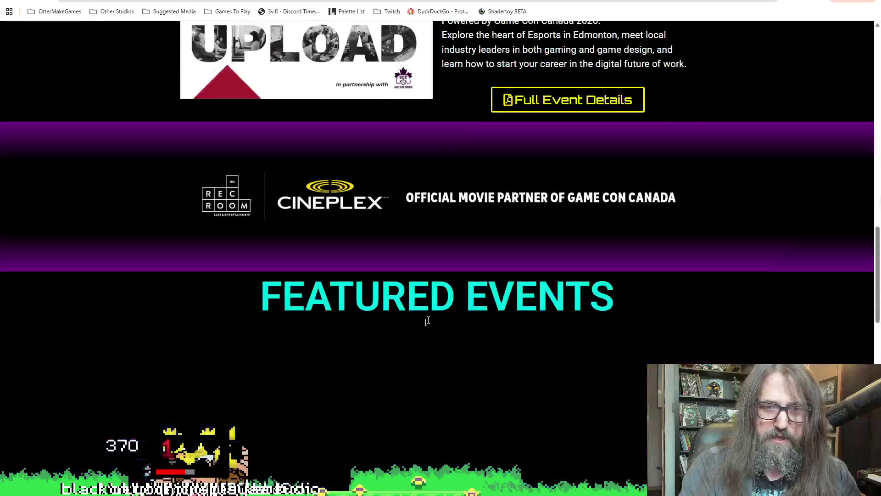
{"action": "scroll", "coordinate": [367, 349], "scroll_direction": "up", "scroll_amount": 7}
{"action": "scroll", "coordinate": [367, 346], "scroll_direction": "down", "scroll_amount": 9}
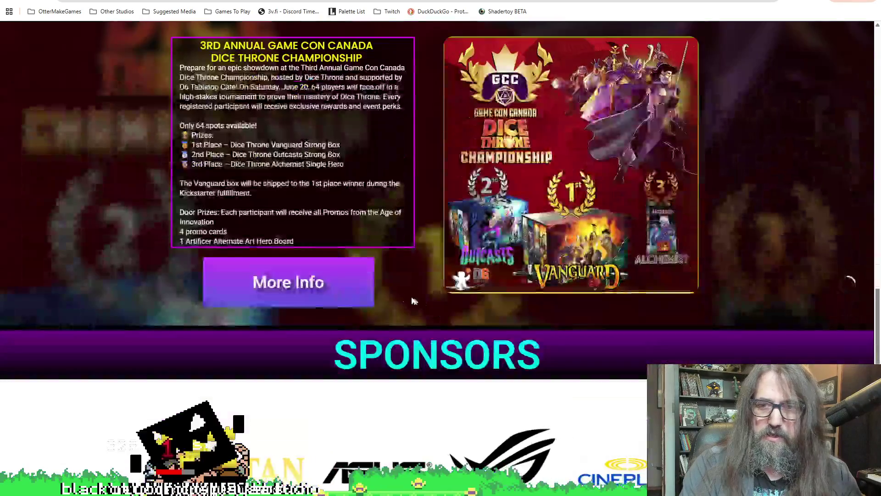
{"action": "scroll", "coordinate": [256, 299], "scroll_direction": "down", "scroll_amount": 6}
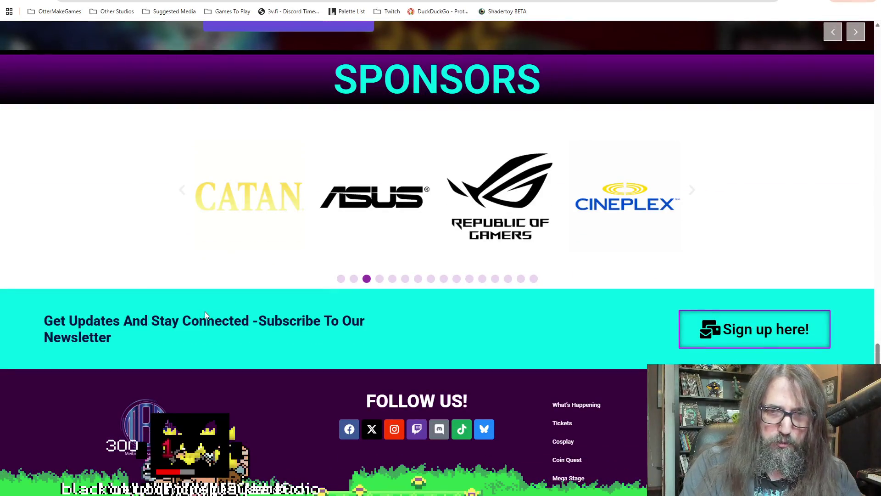
{"action": "scroll", "coordinate": [219, 316], "scroll_direction": "up", "scroll_amount": 20}
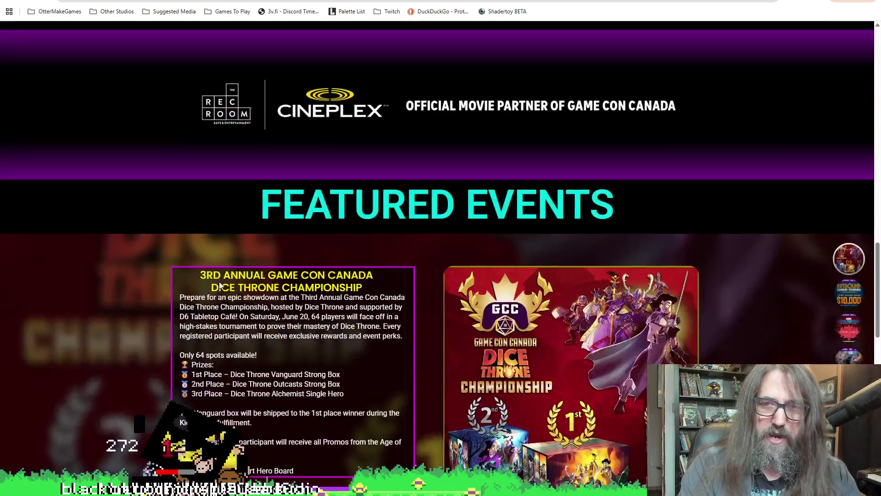
{"action": "scroll", "coordinate": [254, 278], "scroll_direction": "up", "scroll_amount": 6}
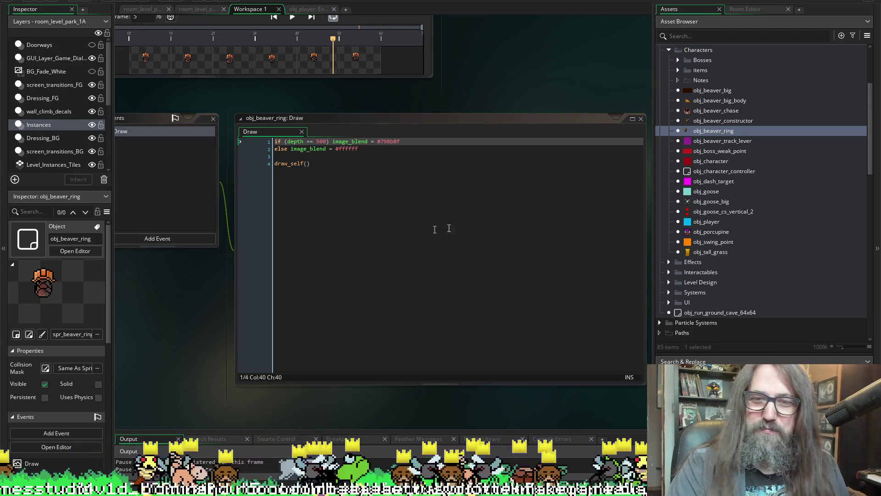
- Reposition the code editor in the workspace and run the game again, raising the Confirm prompt
{"action": "mouse_move", "coordinate": [470, 86]}
{"action": "left_mouse_down"}
{"action": "mouse_move", "coordinate": [436, 98]}
{"action": "mouse_move", "coordinate": [434, 82]}
{"action": "mouse_move", "coordinate": [442, 92]}
{"action": "left_mouse_up"}
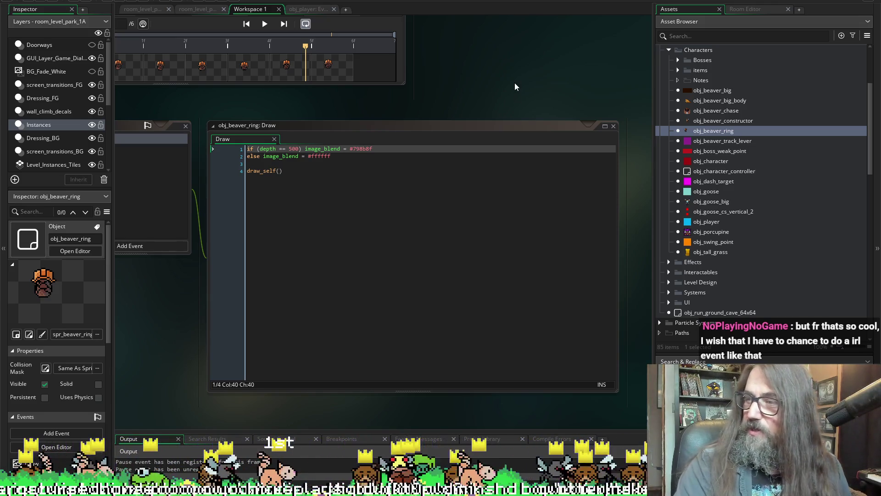
{"action": "mouse_move", "coordinate": [515, 85]}
{"action": "left_mouse_down"}
{"action": "mouse_move", "coordinate": [523, 89]}
{"action": "mouse_move", "coordinate": [503, 92]}
{"action": "left_mouse_up"}
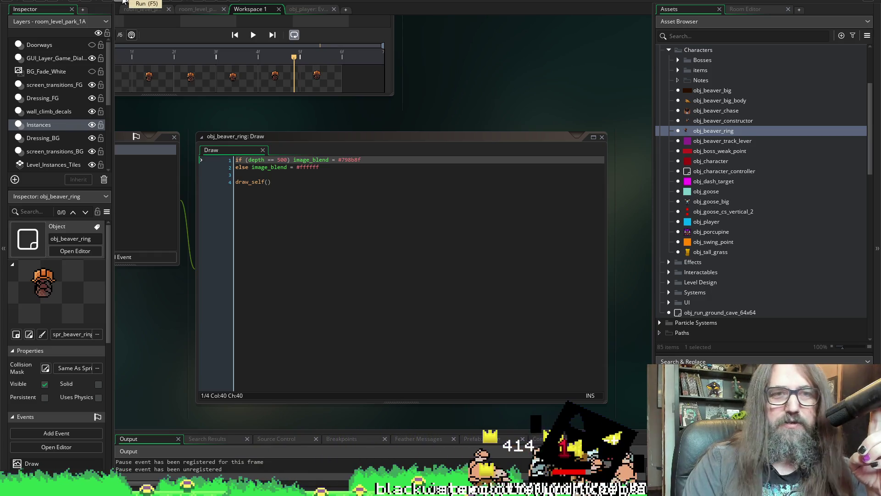
{"action": "left_click", "coordinate": [122, 1]}
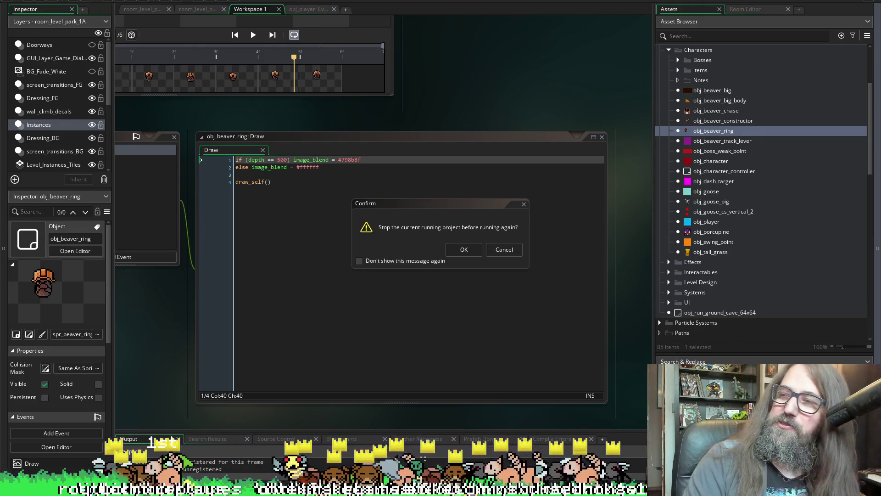
- Confirm stopping the old copy, play on from the Continue save, and leave fullscreen after Game Over
{"action": "left_click", "coordinate": [463, 249]}
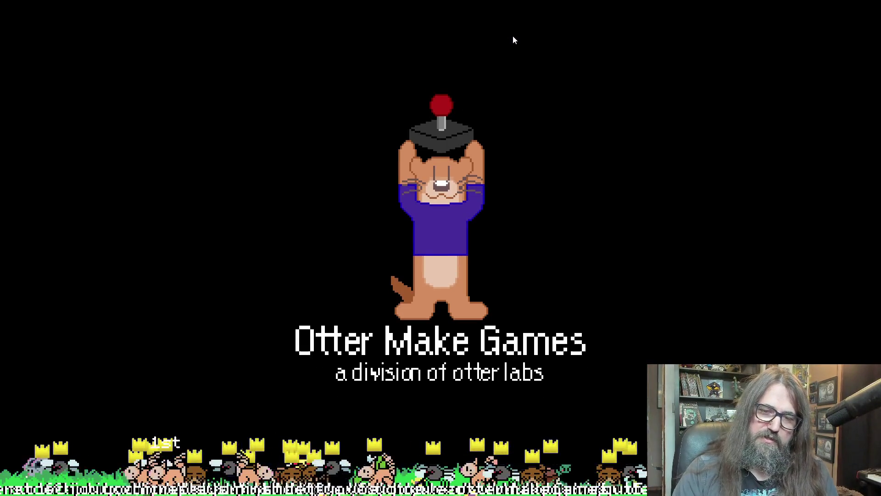
{"action": "key", "text": "Down"}
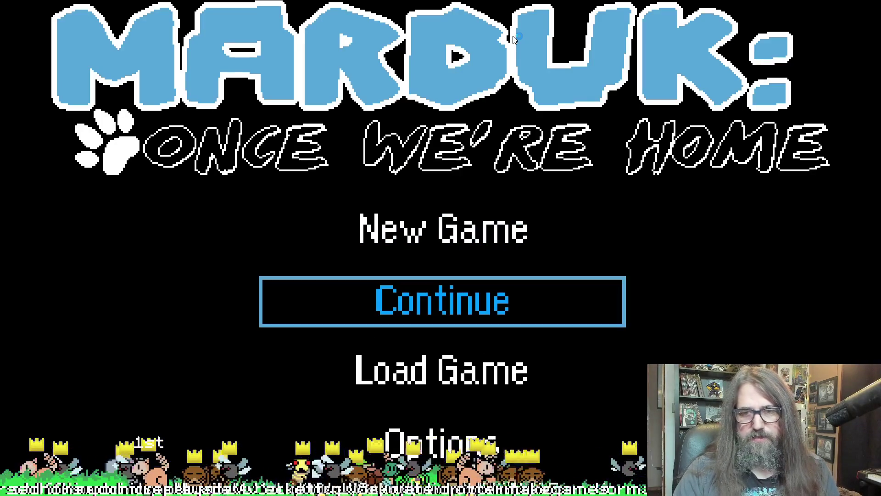
{"action": "key", "text": "Return"}
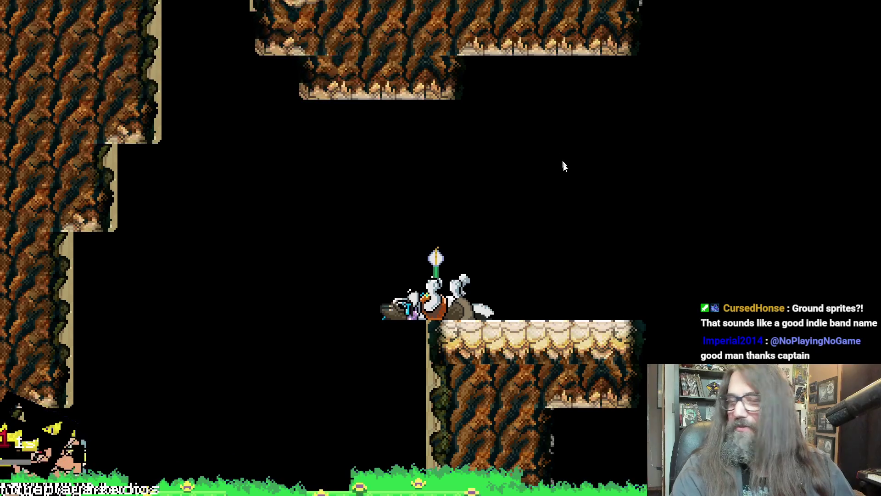
{"action": "key", "text": "F11"}
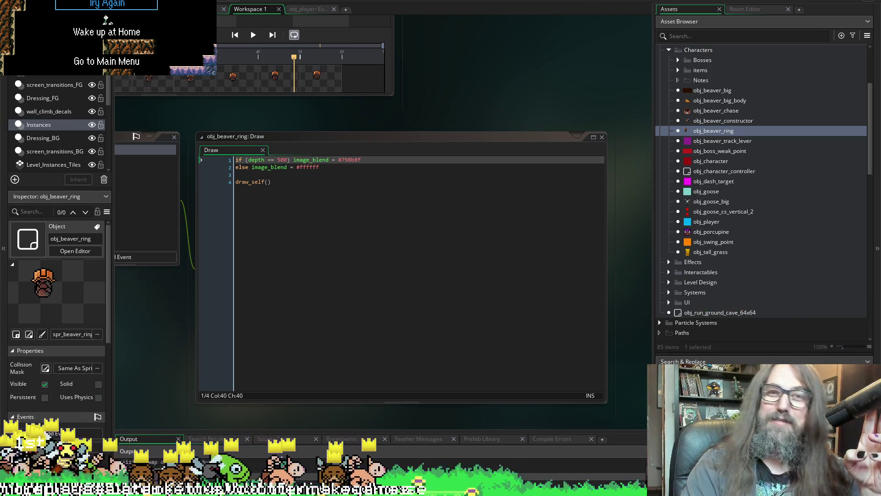
- Close the game window with Alt+F4
{"action": "key", "text": "alt+F4"}
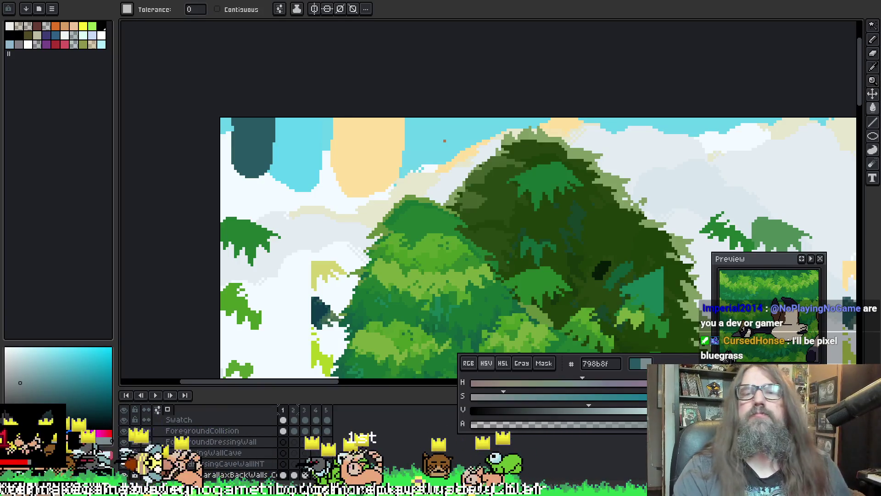
- Pan around the park forest background canvas, then switch to the hard-hat beaver sprite document
{"action": "mouse_move", "coordinate": [333, 94]}
{"action": "left_mouse_down"}
{"action": "mouse_move", "coordinate": [273, 69]}
{"action": "mouse_move", "coordinate": [274, 82]}
{"action": "left_mouse_up"}
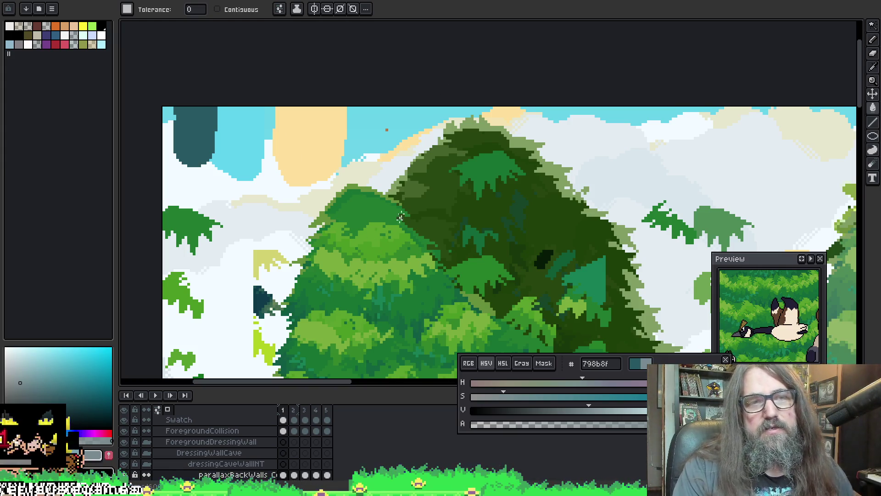
{"action": "scroll", "coordinate": [400, 216], "scroll_direction": "up", "scroll_amount": 1}
{"action": "scroll", "coordinate": [404, 207], "scroll_direction": "down", "scroll_amount": 1}
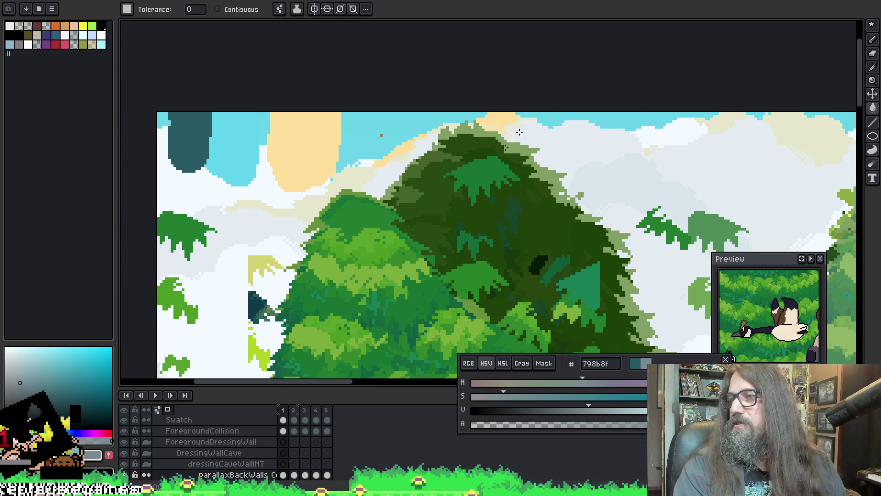
{"action": "scroll", "coordinate": [702, 177], "scroll_direction": "down", "scroll_amount": 2}
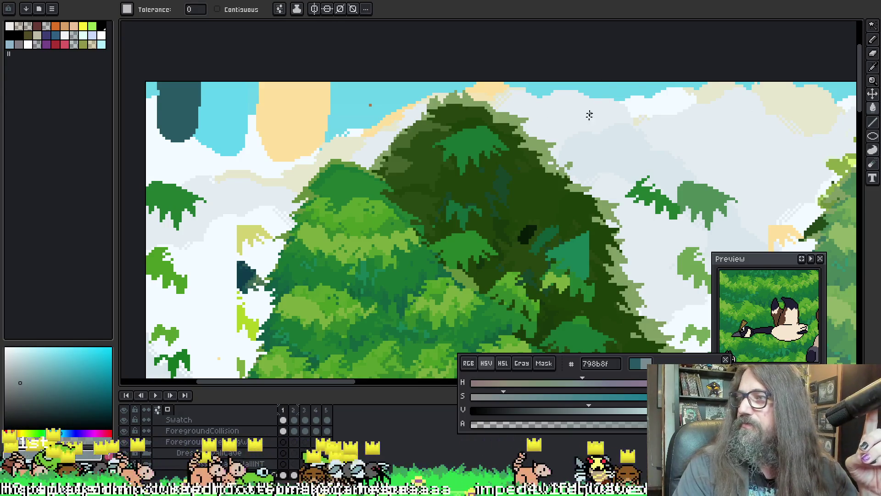
{"action": "mouse_move", "coordinate": [670, 162]}
{"action": "left_mouse_down"}
{"action": "mouse_move", "coordinate": [656, 149]}
{"action": "mouse_move", "coordinate": [679, 102]}
{"action": "mouse_move", "coordinate": [649, 138]}
{"action": "mouse_move", "coordinate": [703, 151]}
{"action": "mouse_move", "coordinate": [661, 138]}
{"action": "mouse_move", "coordinate": [720, 116]}
{"action": "mouse_move", "coordinate": [656, 126]}
{"action": "mouse_move", "coordinate": [687, 111]}
{"action": "left_mouse_up"}
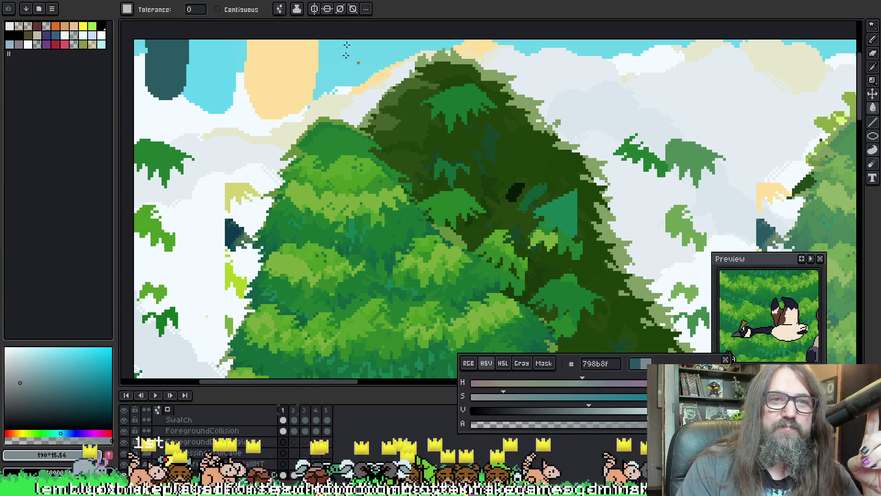
{"action": "mouse_move", "coordinate": [478, 203]}
{"action": "left_mouse_down"}
{"action": "mouse_move", "coordinate": [502, 180]}
{"action": "mouse_move", "coordinate": [325, 144]}
{"action": "mouse_move", "coordinate": [349, 144]}
{"action": "left_mouse_up"}
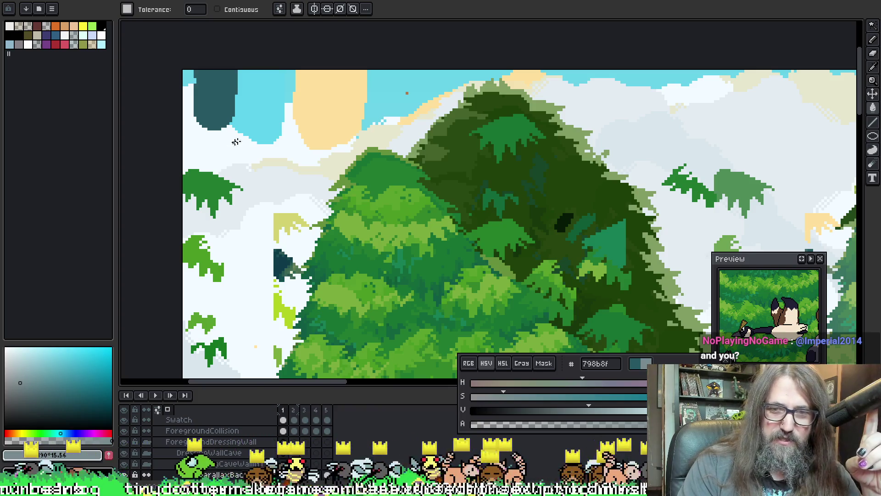
{"action": "mouse_move", "coordinate": [236, 141]}
{"action": "left_mouse_down"}
{"action": "mouse_move", "coordinate": [266, 55]}
{"action": "mouse_move", "coordinate": [142, 109]}
{"action": "left_mouse_up"}
{"action": "key", "text": "ctrl+Tab"}
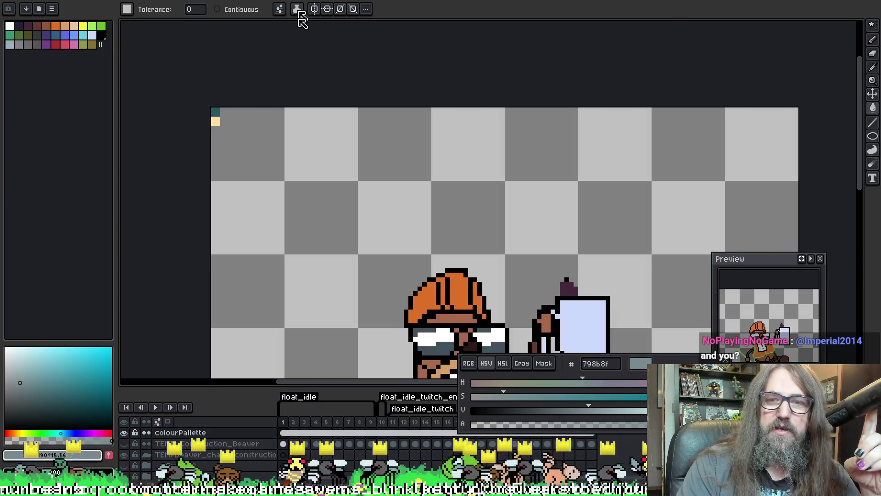
- Pan the beaver sprite into view and cycle between the rotate idle and float_idle beaver documents
{"action": "scroll", "coordinate": [411, 69], "scroll_direction": "down", "scroll_amount": 1}
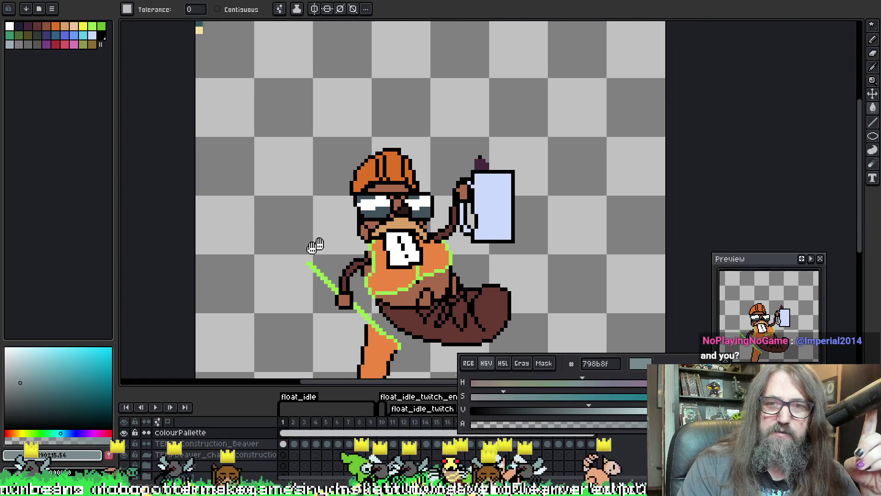
{"action": "mouse_move", "coordinate": [316, 245]}
{"action": "left_mouse_down"}
{"action": "mouse_move", "coordinate": [197, 250]}
{"action": "mouse_move", "coordinate": [252, 251]}
{"action": "left_mouse_up"}
{"action": "key", "text": "ctrl+Tab"}
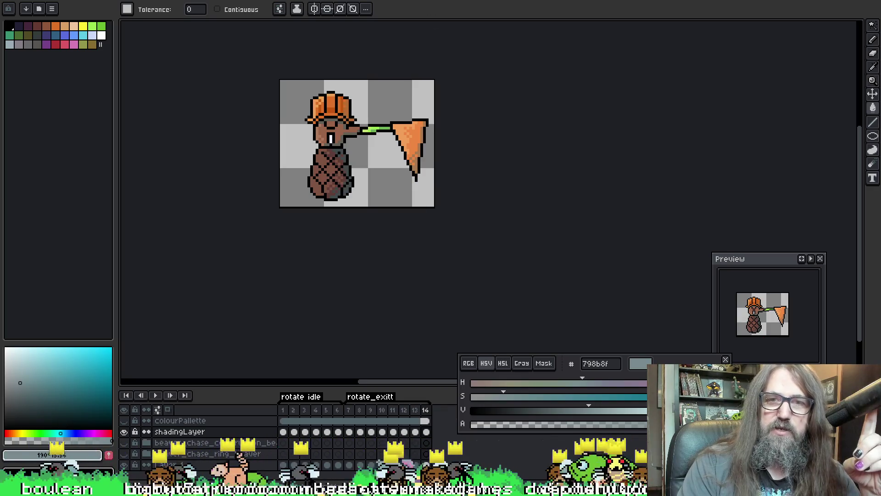
{"action": "key", "text": "ctrl+Tab"}
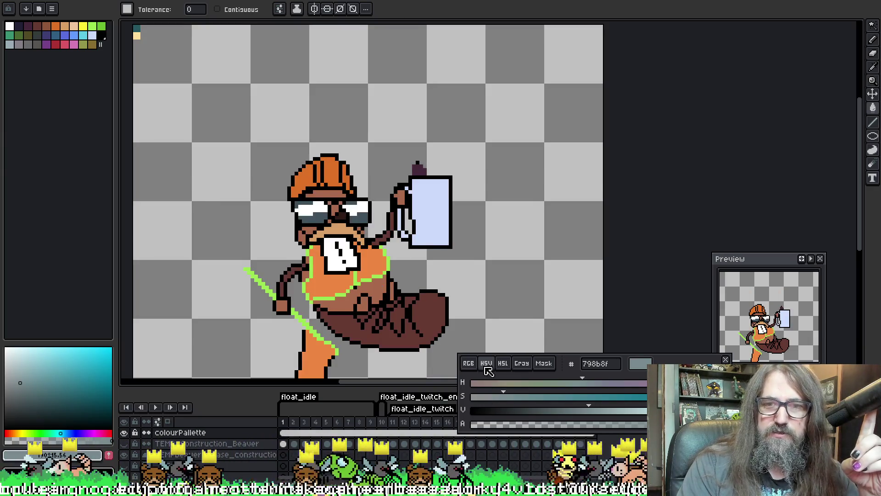
{"action": "key", "text": "ctrl+Tab"}
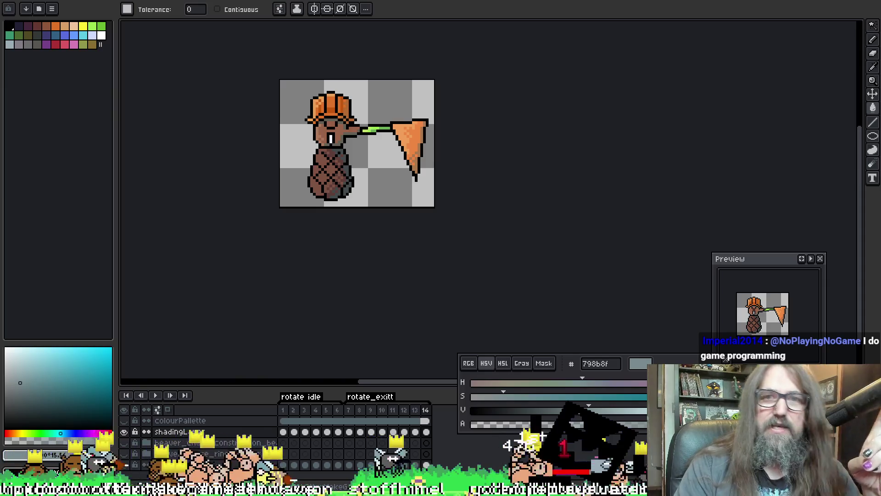
- Sample dark grey #424b4d from the ring-beaver sprite, then bring up the beaver-with-mug sprite
{"action": "left_click", "coordinate": [321, 190], "text": "alt"}
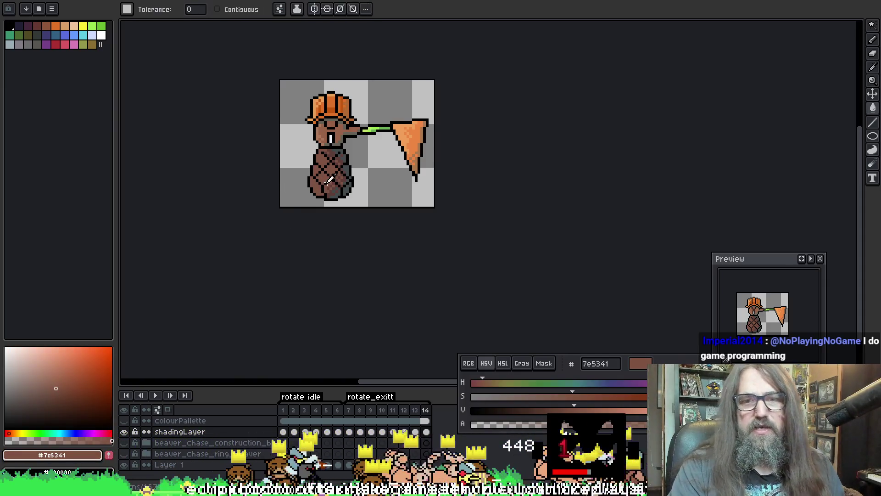
{"action": "left_click", "coordinate": [350, 185], "text": "alt"}
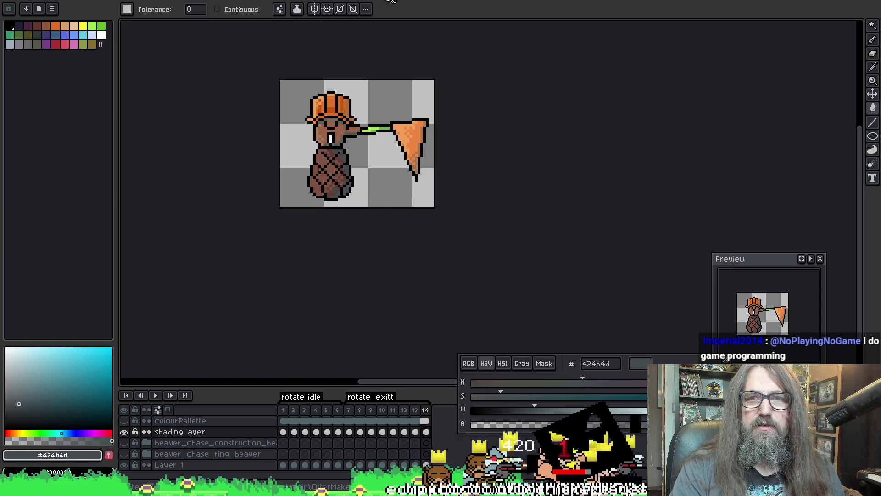
{"action": "left_click", "coordinate": [391, 2]}
{"action": "scroll", "coordinate": [349, 138], "scroll_direction": "up", "scroll_amount": 2}
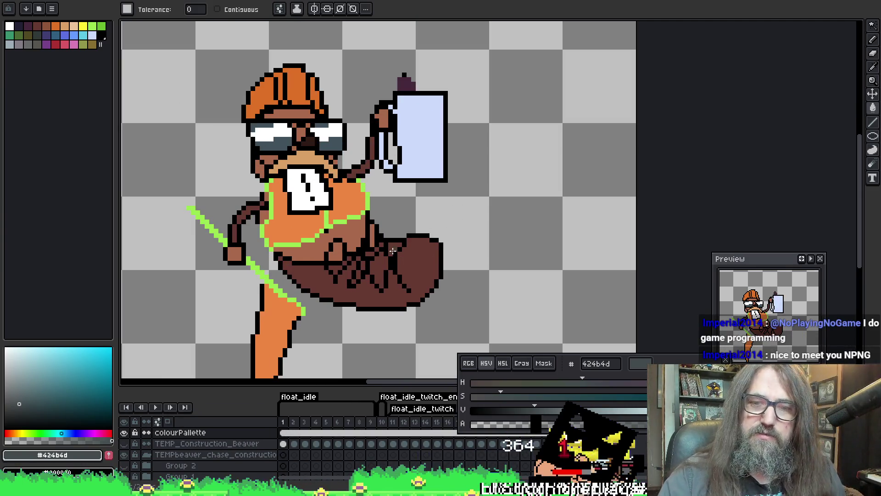
- Flatten the TEMPbeaver_chase_construction group into one Flattened layer and open its Layer Properties
{"action": "key", "text": "b"}
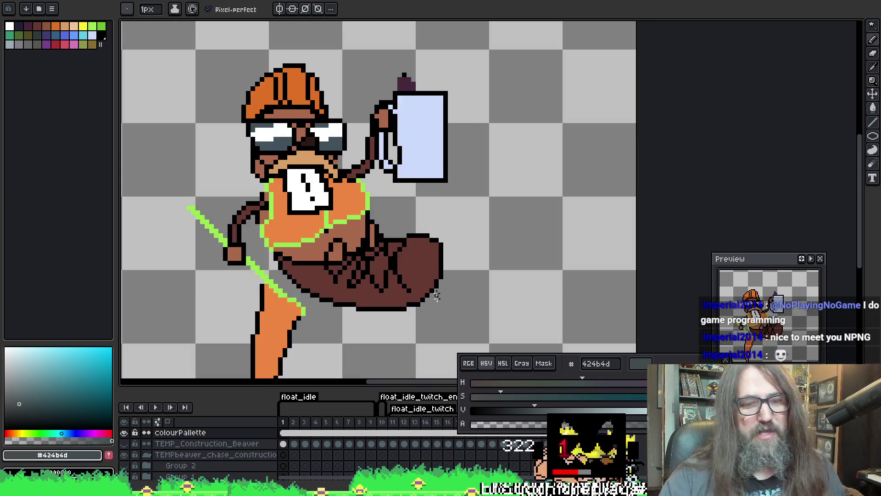
{"action": "left_click", "coordinate": [237, 443]}
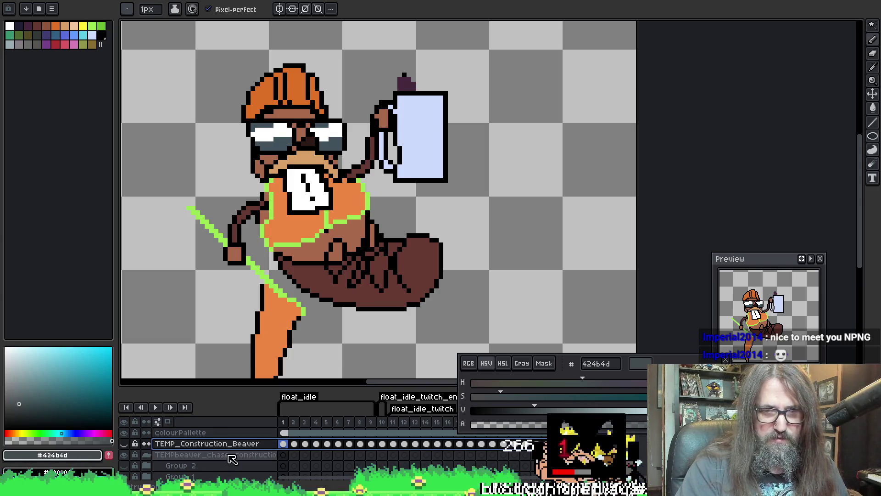
{"action": "left_click", "coordinate": [171, 455]}
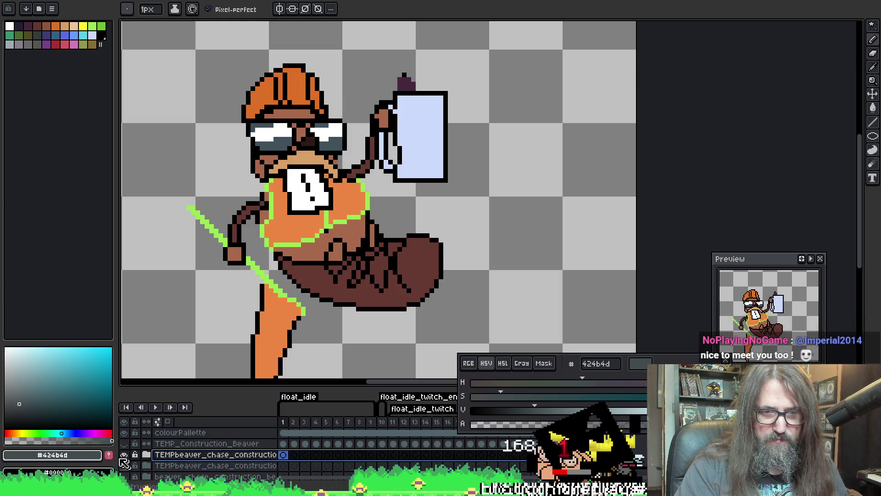
{"action": "right_click", "coordinate": [186, 462]}
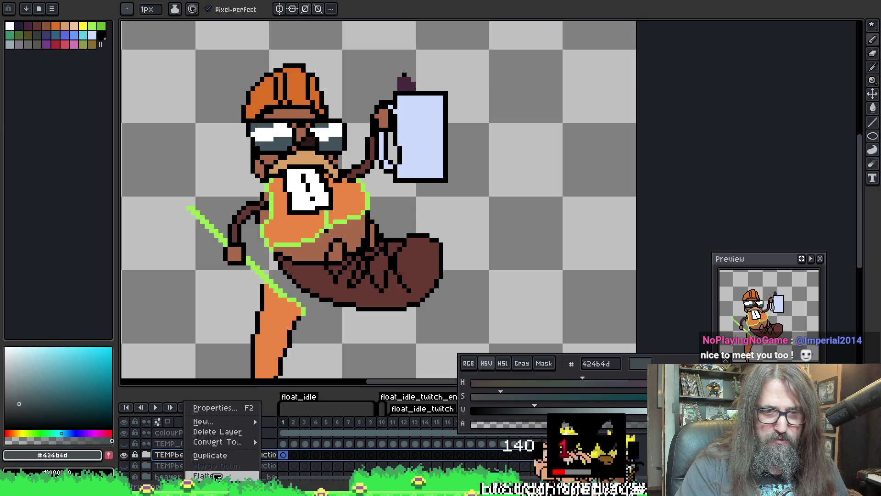
{"action": "left_click", "coordinate": [217, 477]}
{"action": "double_click", "coordinate": [205, 460]}
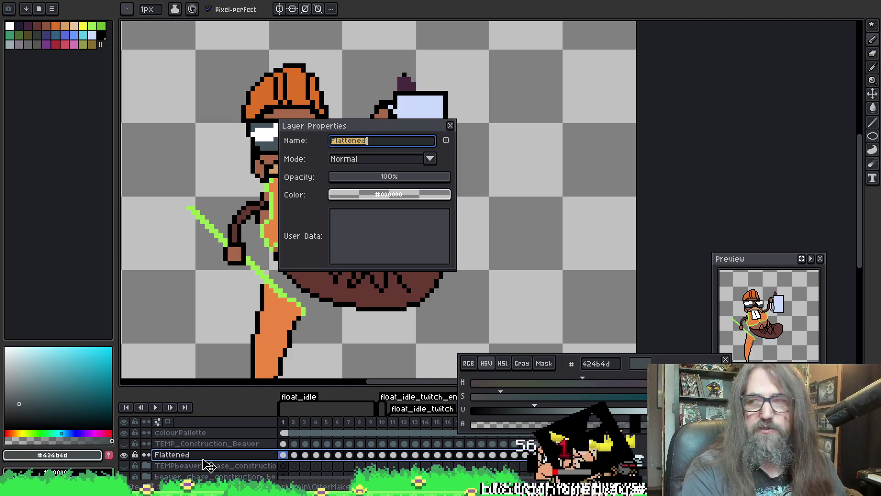
- Clear the Flattened layer's name, close Layer Properties, and switch to the browser trailer
{"action": "key", "text": "BackSpace"}
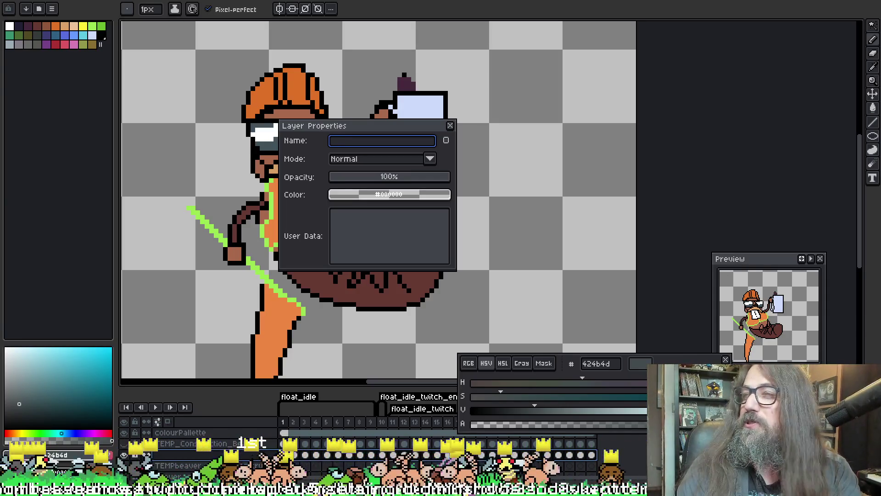
{"action": "left_click", "coordinate": [450, 126]}
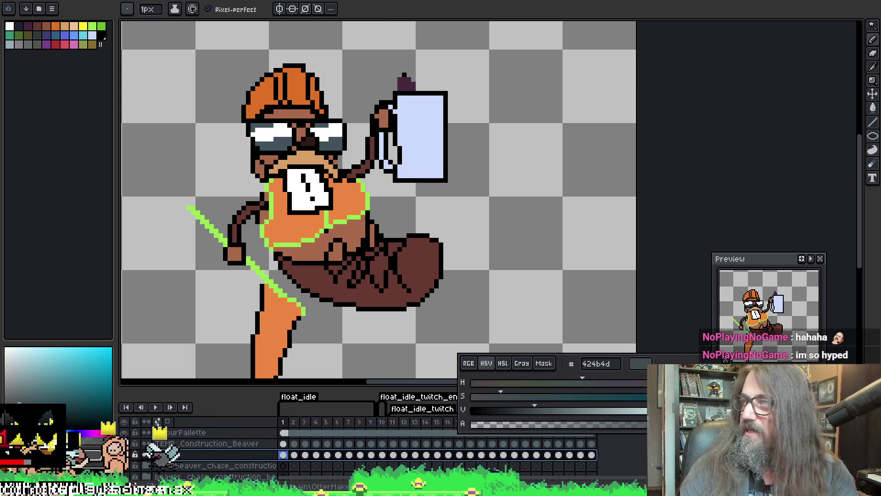
{"action": "key", "text": "alt+Tab"}
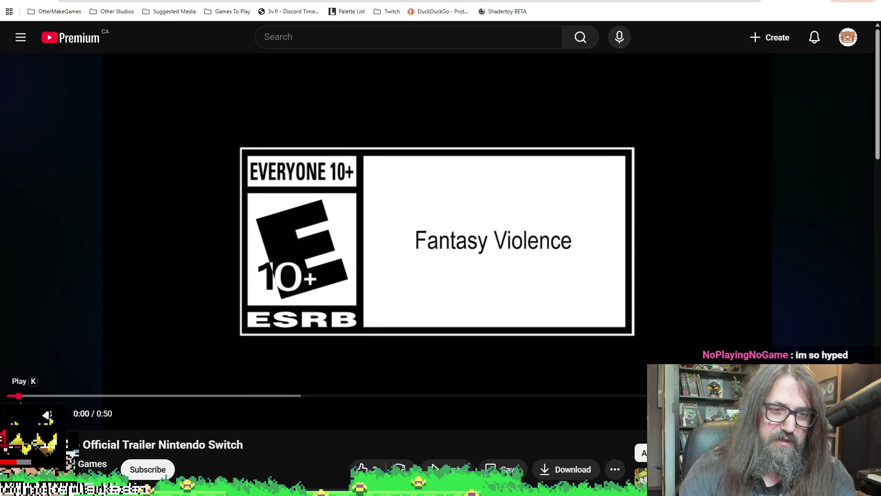
{"action": "left_click", "coordinate": [8, 396]}
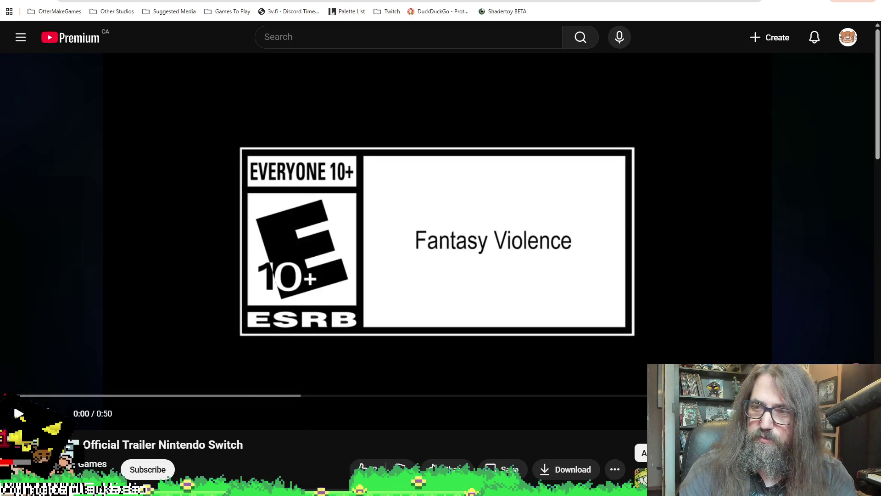
{"action": "key", "text": "f"}
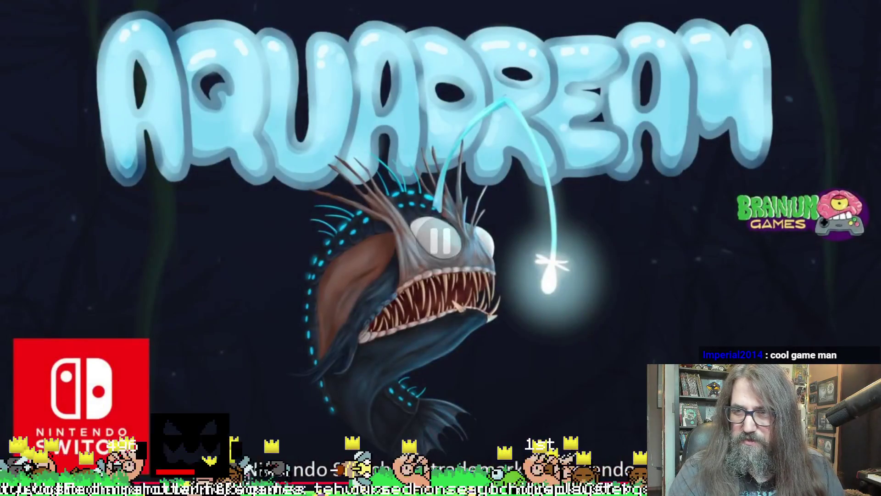
{"action": "key", "text": "Escape"}
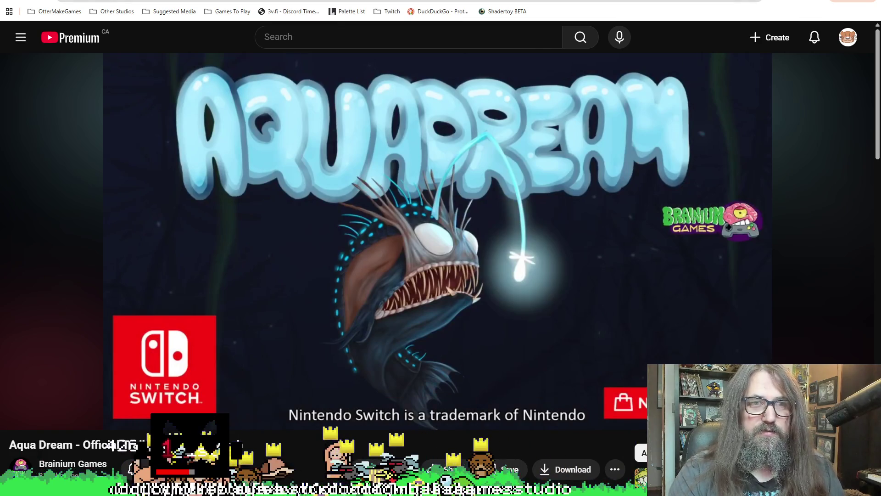
{"action": "key", "text": "alt+Tab"}
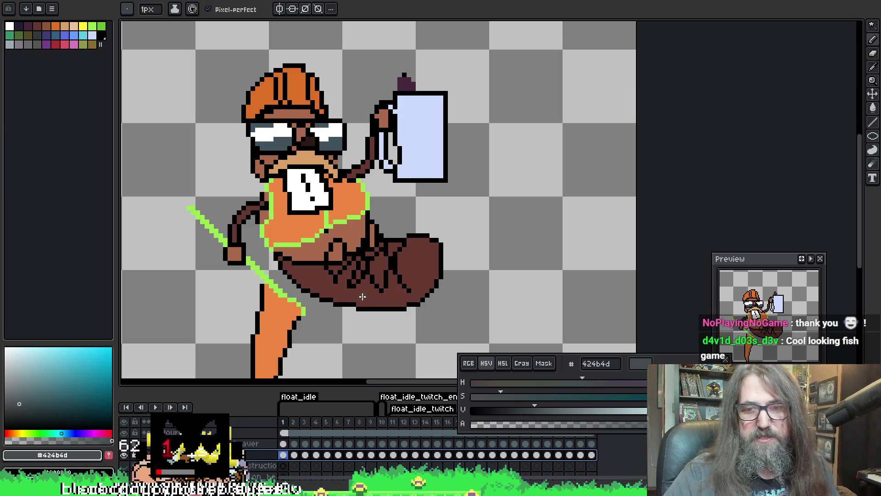
- Undo the stray body pixels, frame the tail, and pencil dark grey #424b4d onto it
{"action": "key", "text": "ctrl+z"}
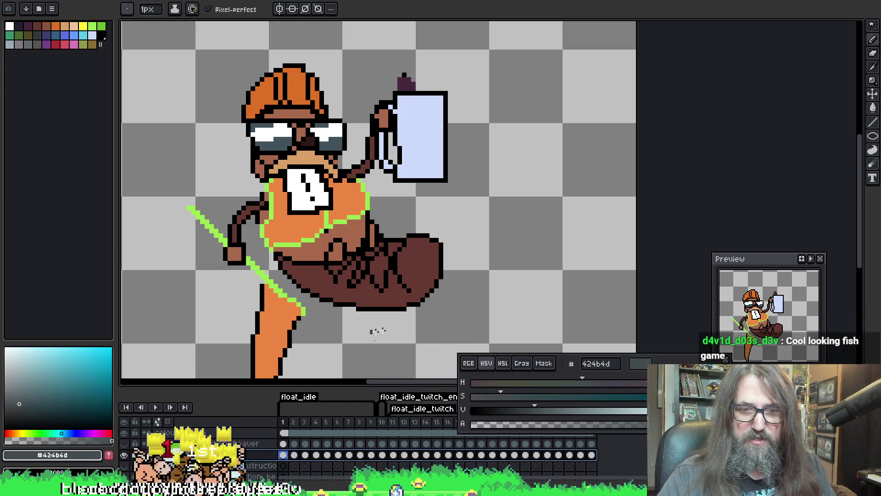
{"action": "left_click_drag", "start_coordinate": [461, 218], "coordinate": [395, 227]}
{"action": "mouse_move", "coordinate": [727, 351]}
{"action": "left_mouse_down"}
{"action": "mouse_move", "coordinate": [756, 270]}
{"action": "mouse_move", "coordinate": [743, 77]}
{"action": "left_mouse_up"}
{"action": "key", "text": "space"}
{"action": "left_click_drag", "start_coordinate": [277, 241], "coordinate": [321, 232]}
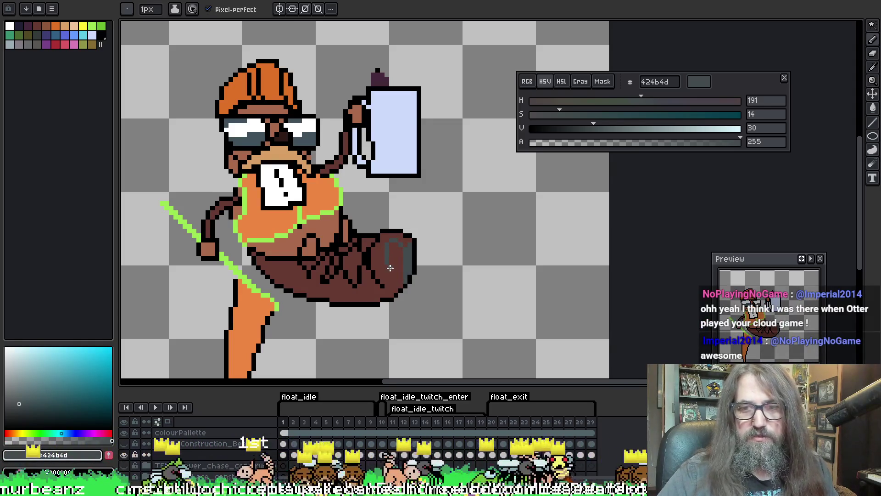
{"action": "left_click_drag", "start_coordinate": [390, 268], "coordinate": [398, 279]}
- Bucket-fill the outlined tail patch dark grey with Contiguous enabled
{"action": "key", "text": "g"}
{"action": "left_click", "coordinate": [394, 256]}
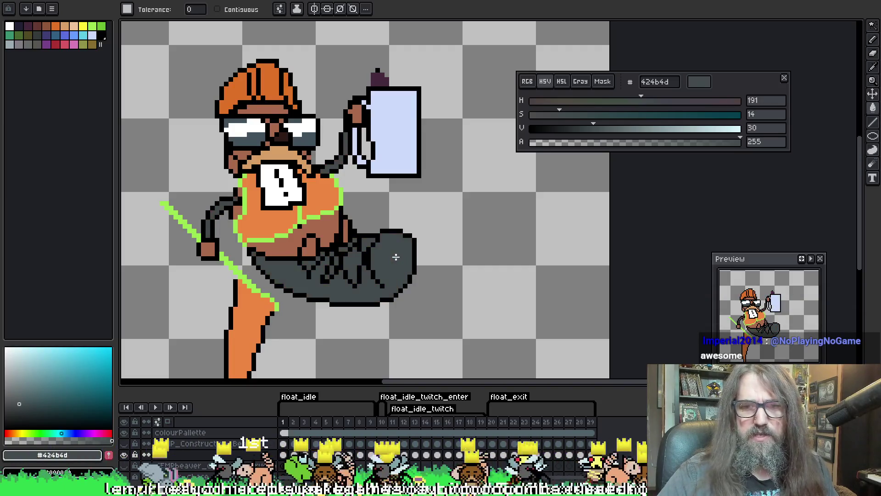
{"action": "key", "text": "ctrl+z"}
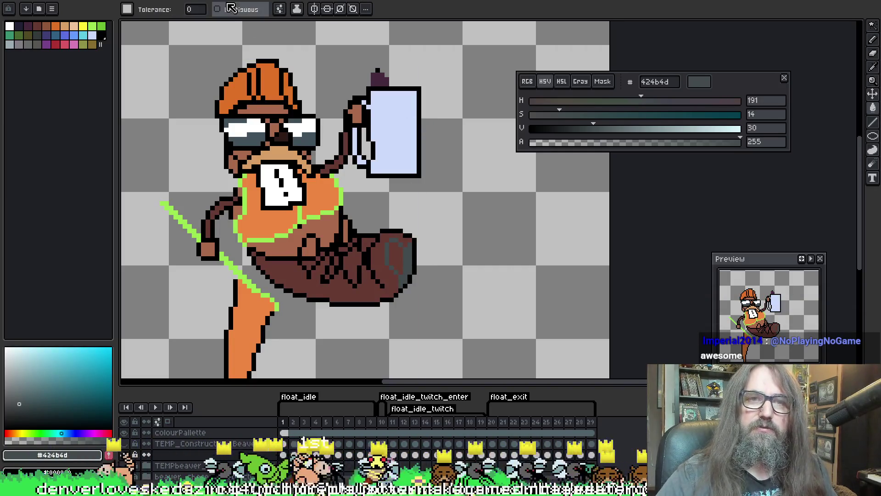
{"action": "left_click", "coordinate": [238, 9]}
{"action": "left_click", "coordinate": [397, 260]}
- Pencil a dark grey line along the tail's lower edge
{"action": "key", "text": "b"}
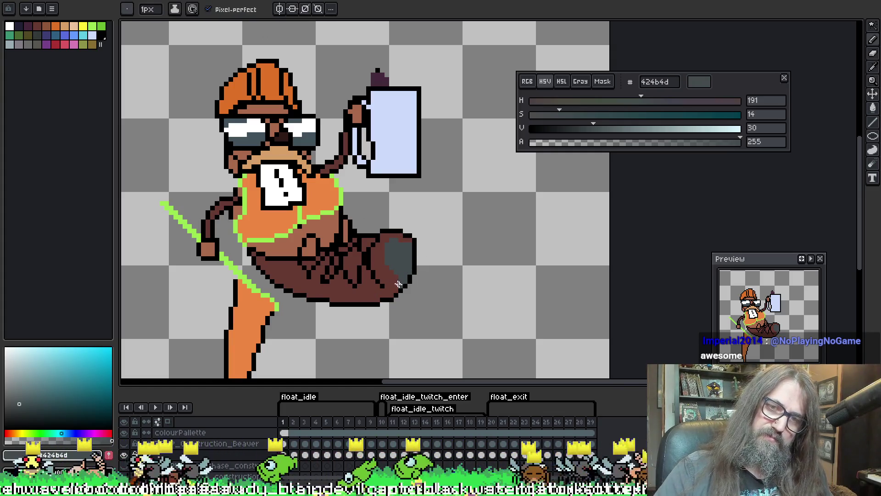
{"action": "left_click", "coordinate": [389, 284]}
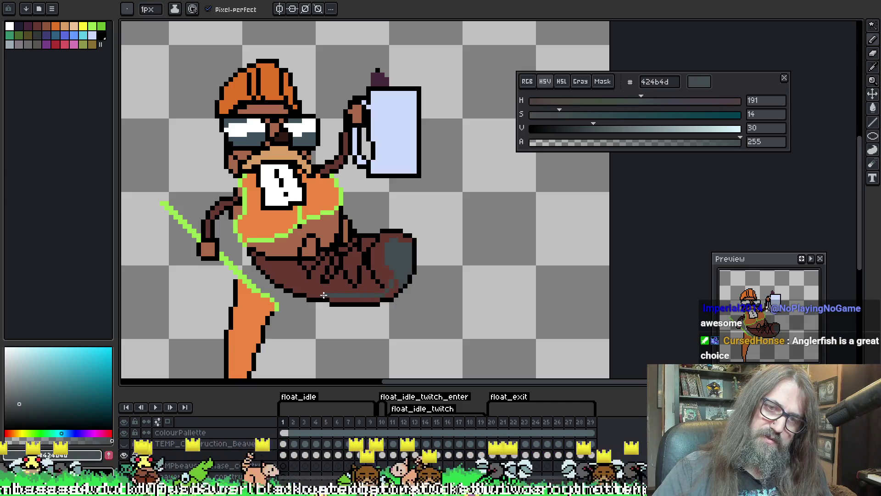
{"action": "left_click_drag", "start_coordinate": [324, 295], "coordinate": [309, 294]}
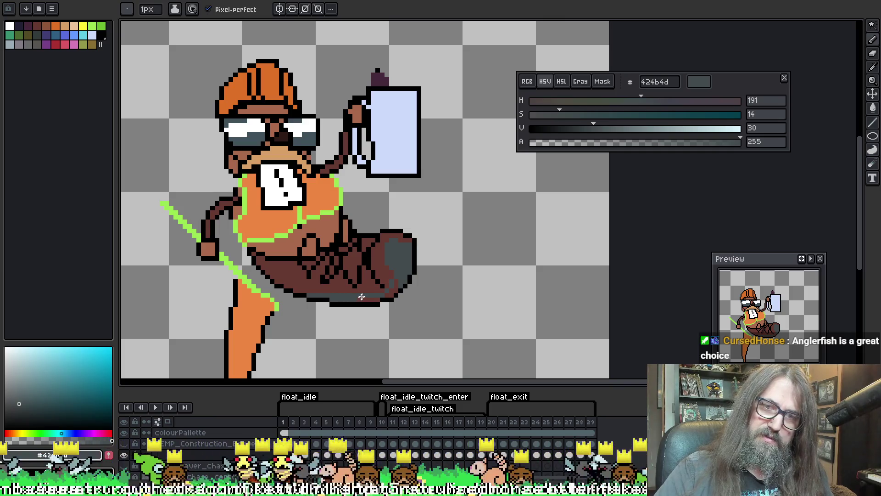
- Select the whole beaver sprite with the Magic Wand as a painting mask
{"action": "key", "text": "w"}
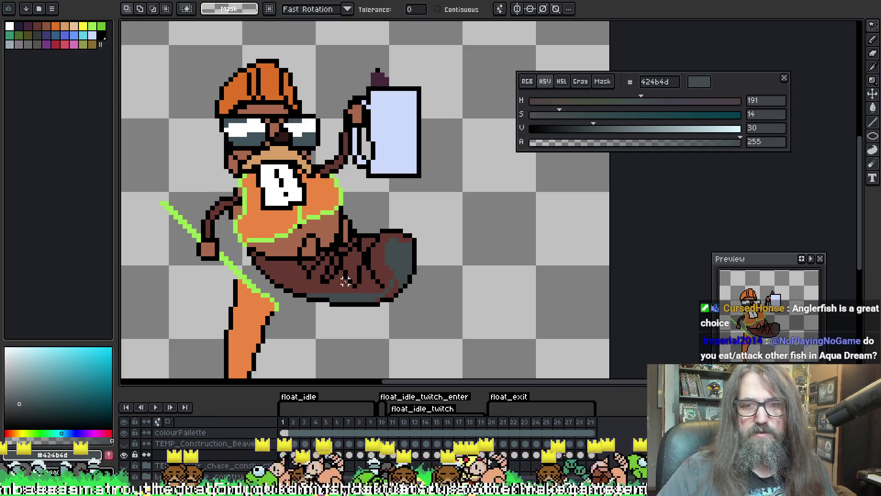
{"action": "left_click", "coordinate": [448, 153]}
{"action": "key", "text": "b"}
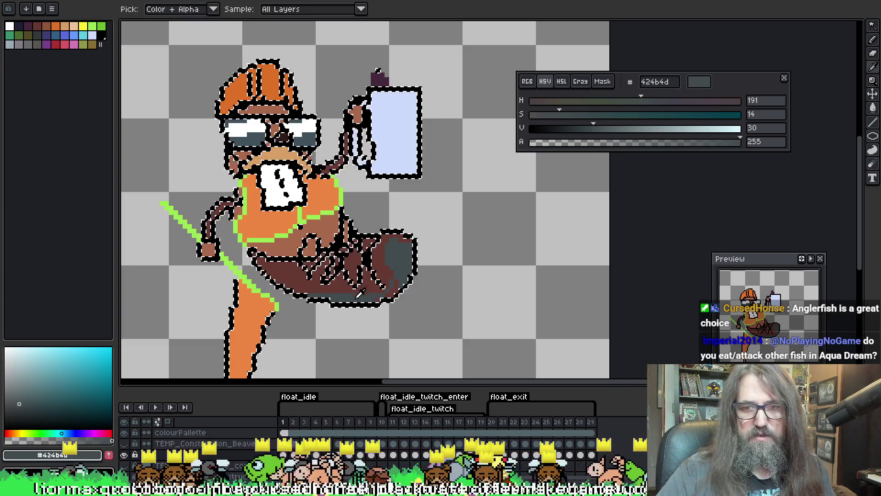
- Paint grey at the tail tip with an enlarged pencil brush, then return to 1px
{"action": "key", "text": "plus"}
{"action": "key", "text": "plus"}
{"action": "key", "text": "plus"}
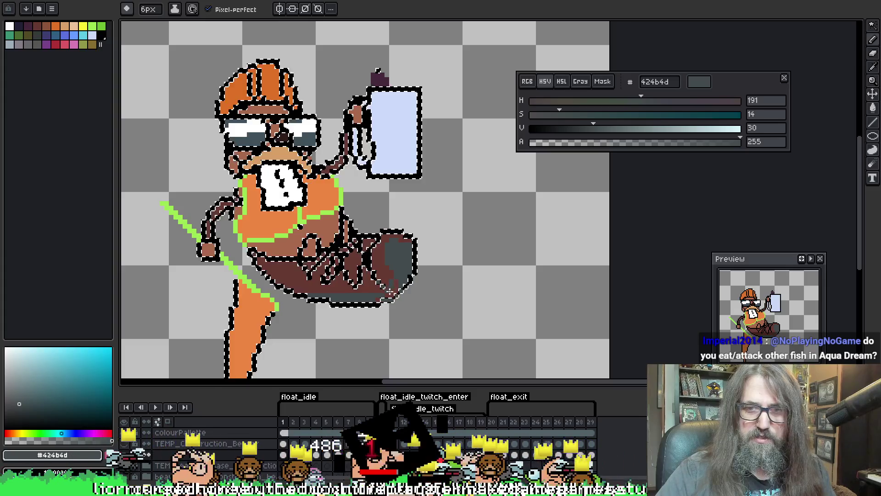
{"action": "key", "text": "v"}
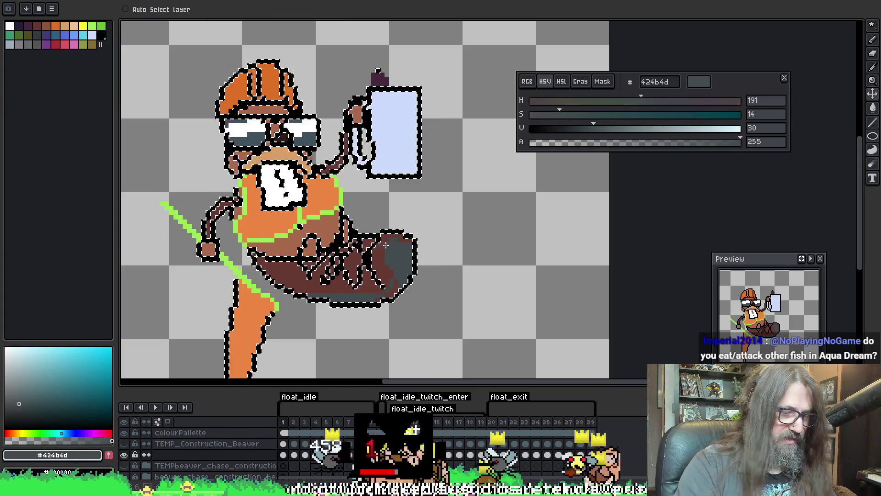
{"action": "key", "text": "b"}
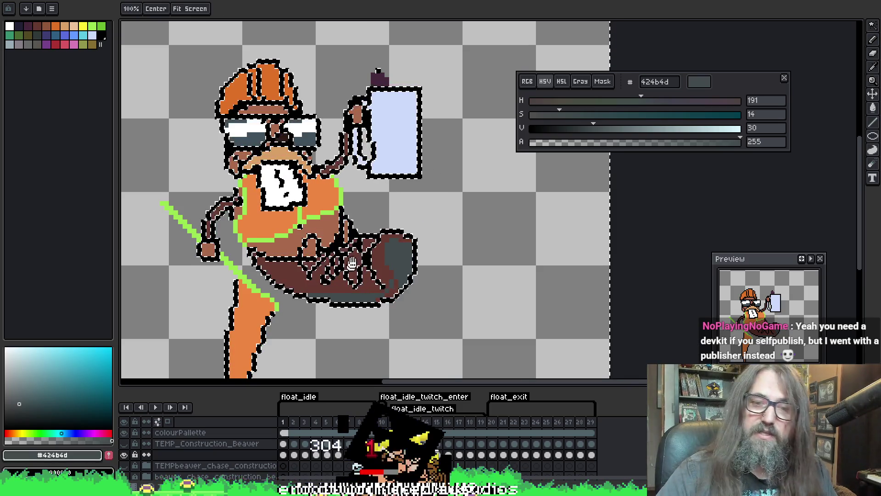
{"action": "scroll", "coordinate": [374, 292], "scroll_direction": "down", "scroll_amount": 1}
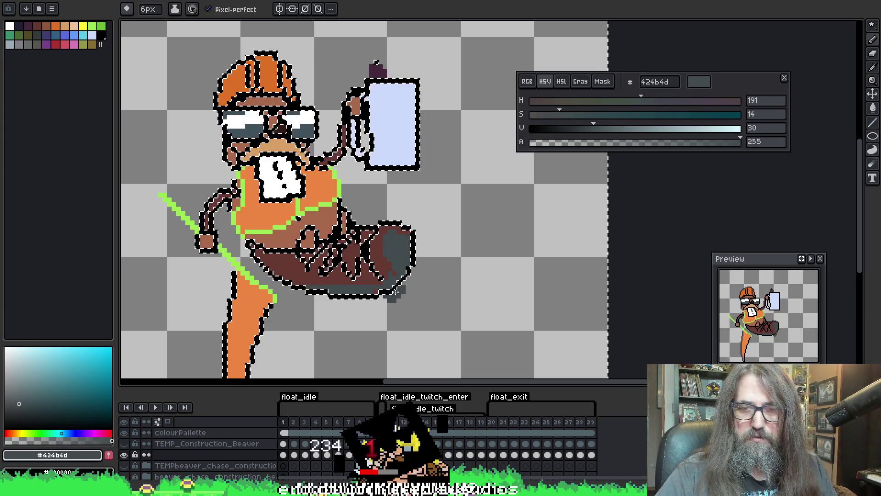
{"action": "key", "text": "b"}
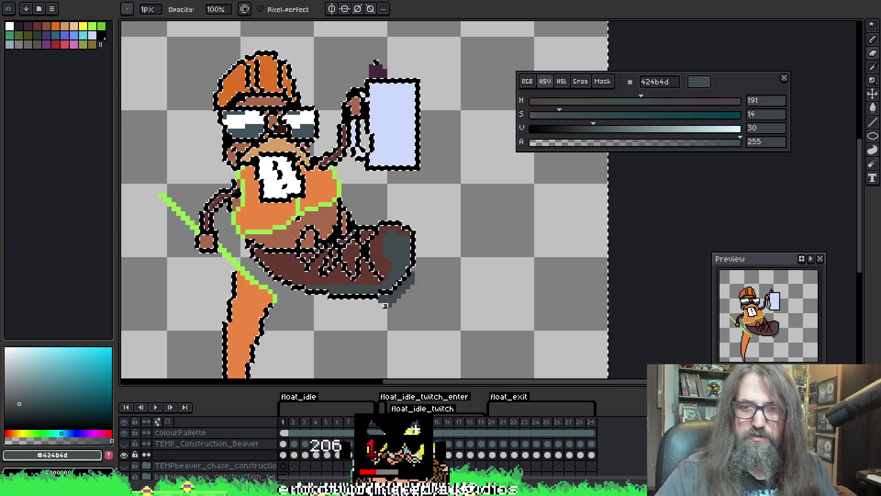